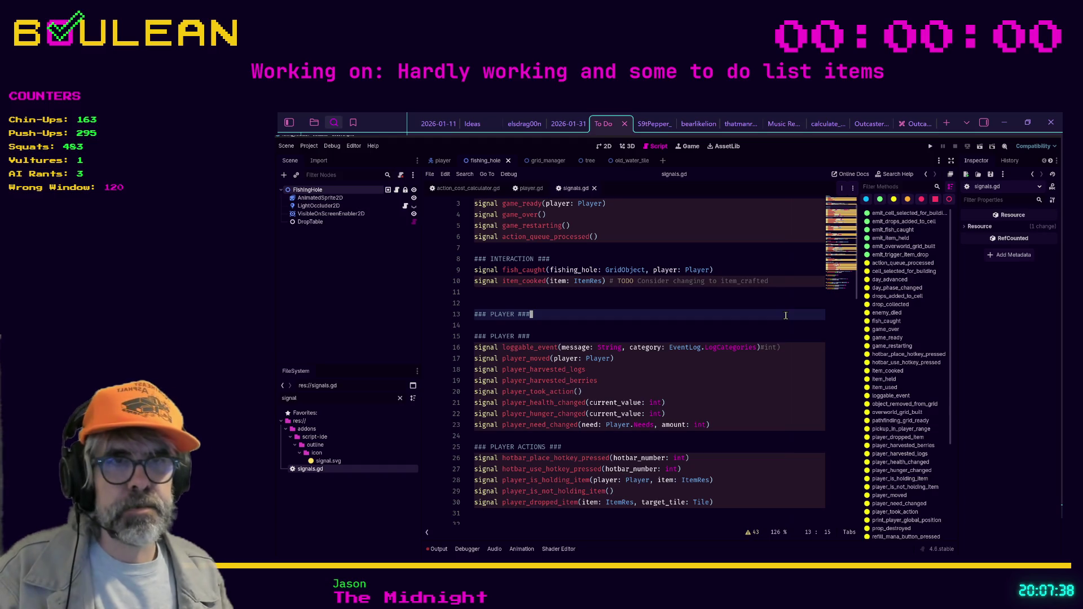
# - Show the Output log and list the unused-signal warnings for signals.gd
pyautogui.click(572, 439)
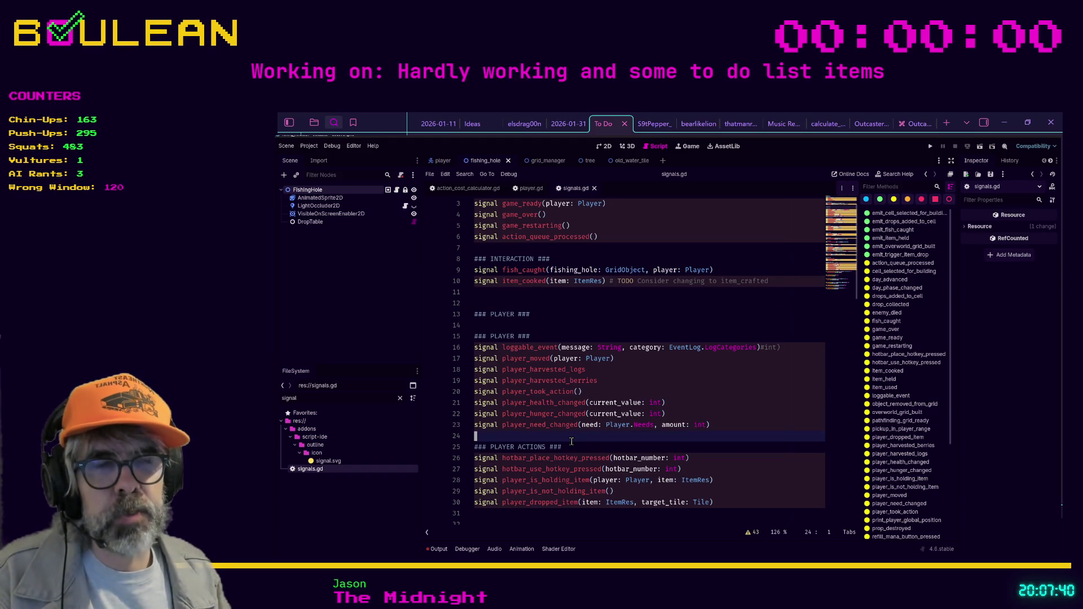
pyautogui.click(433, 553)
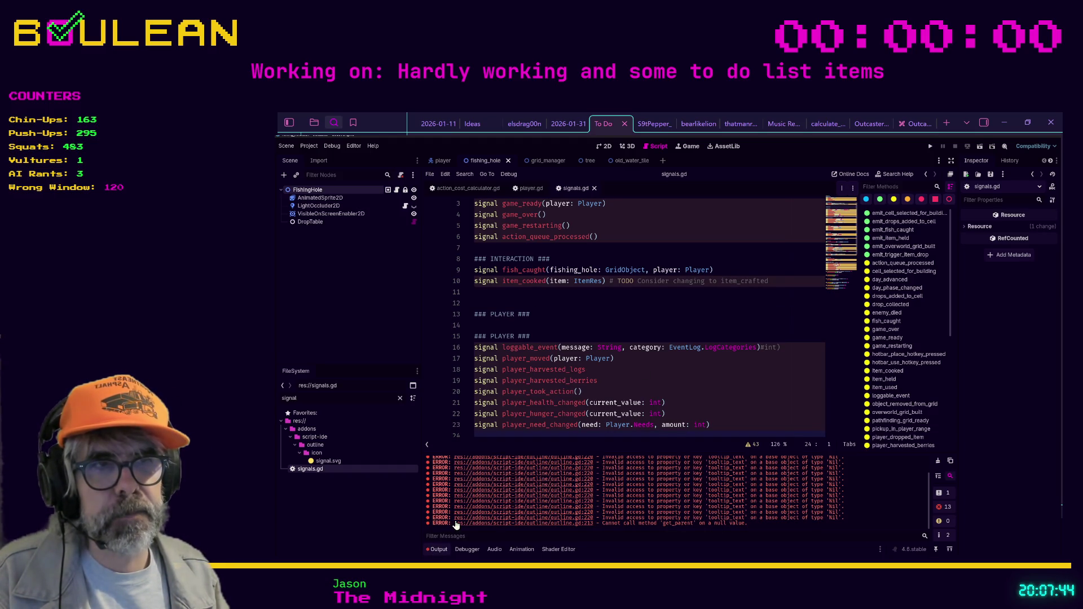
pyautogui.click(449, 550)
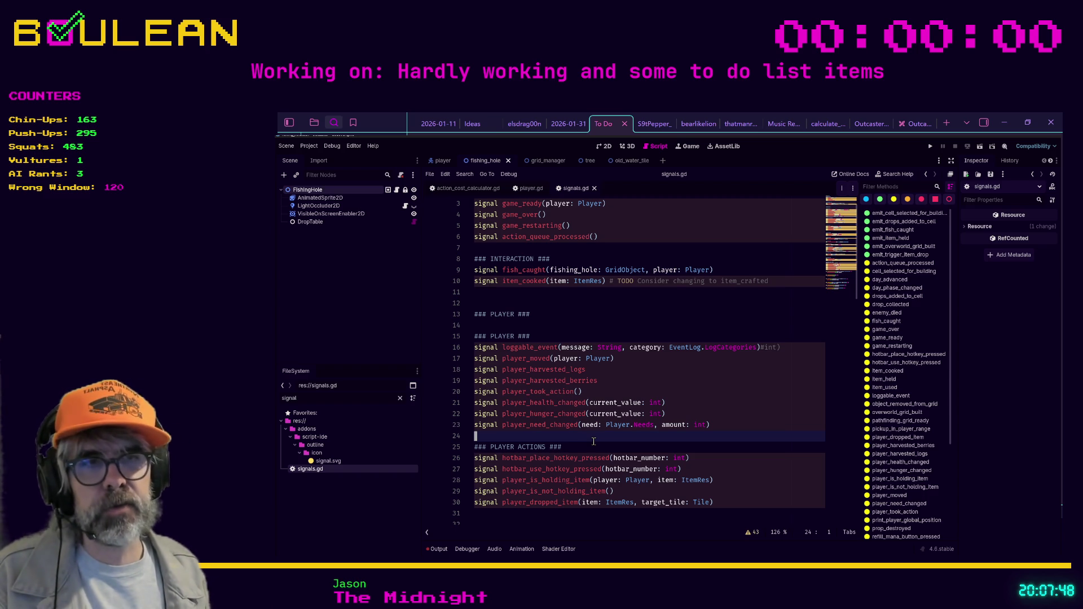
pyautogui.click(439, 549)
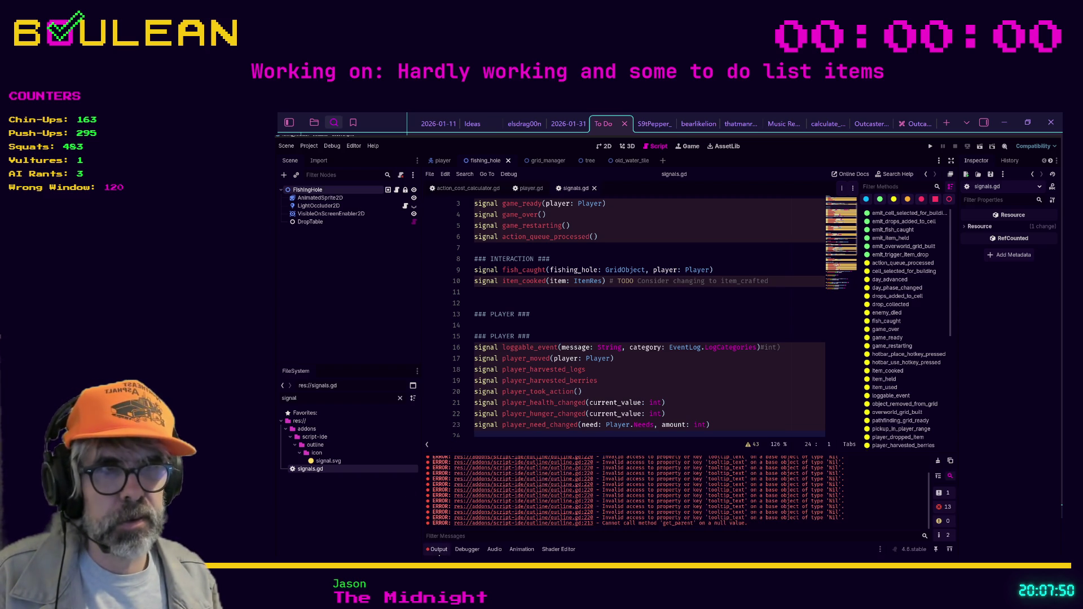
pyautogui.click(755, 444)
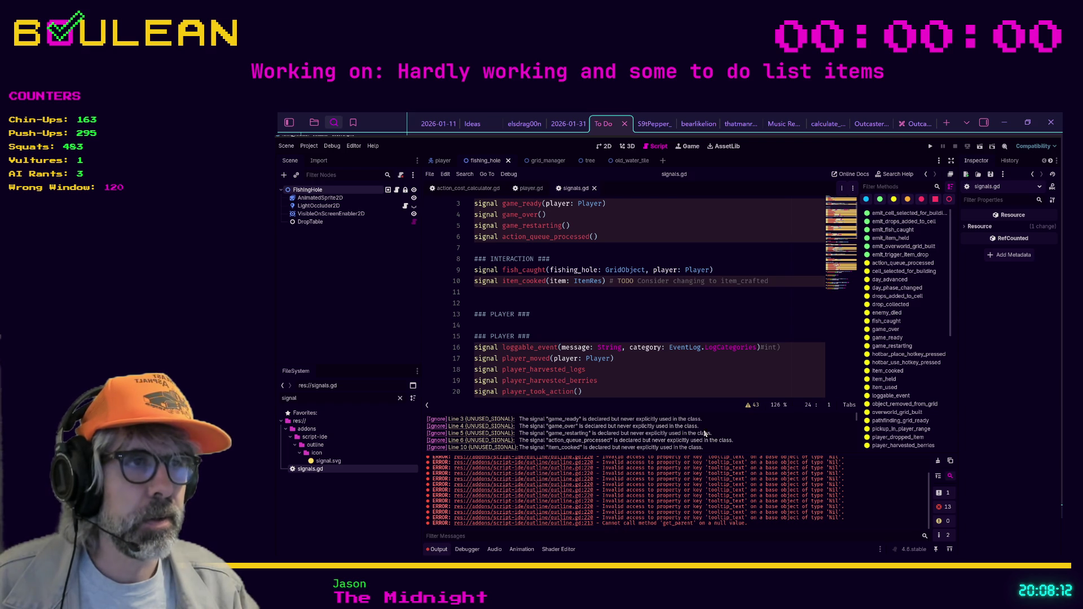
pyautogui.click(693, 361)
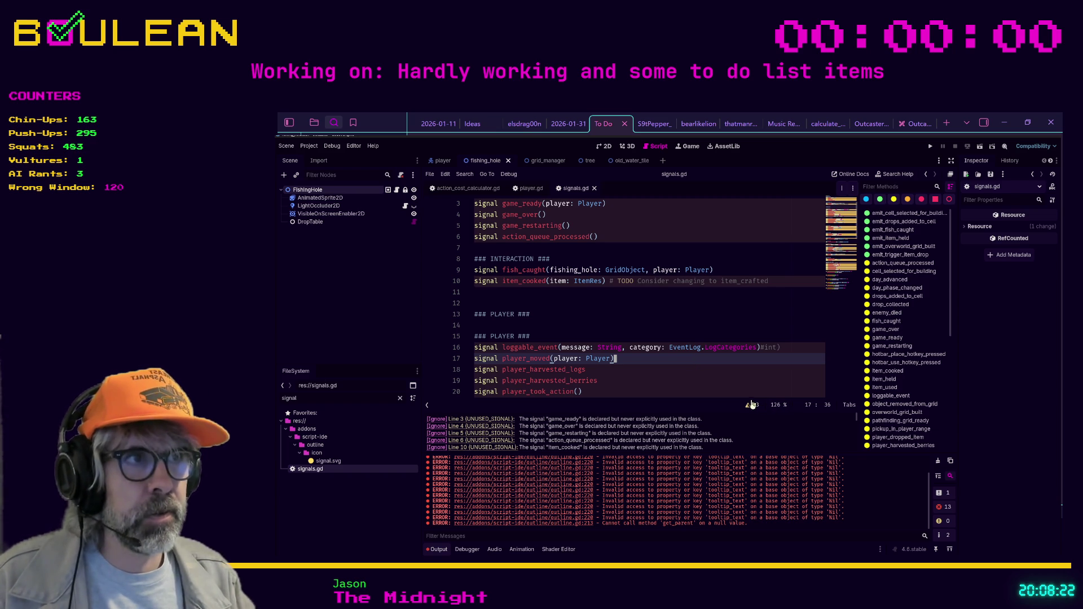
pyautogui.click(692, 330)
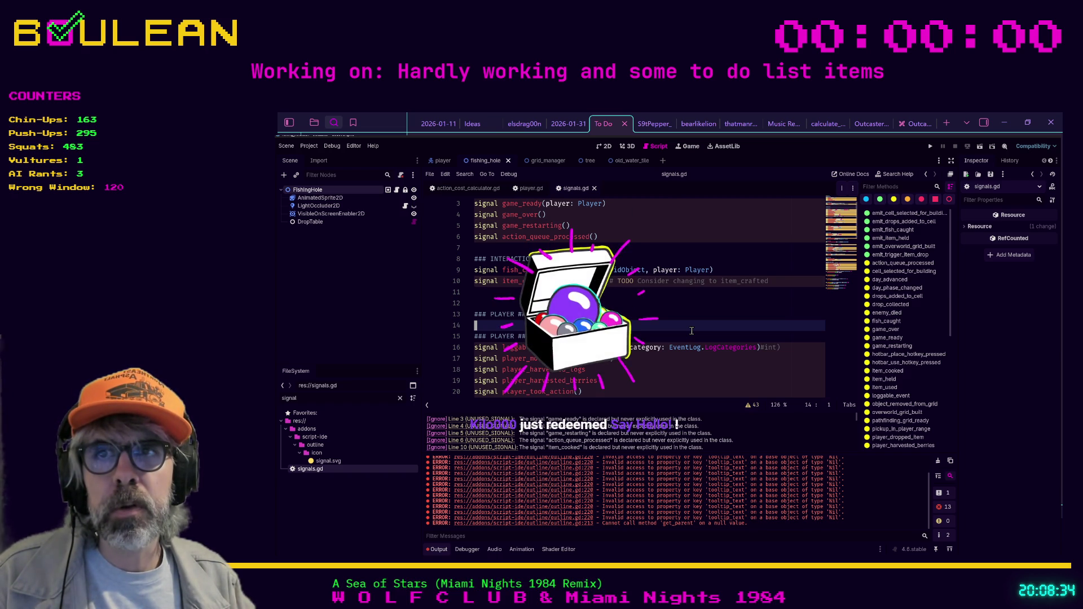
pyautogui.scroll(1, 691, 330)
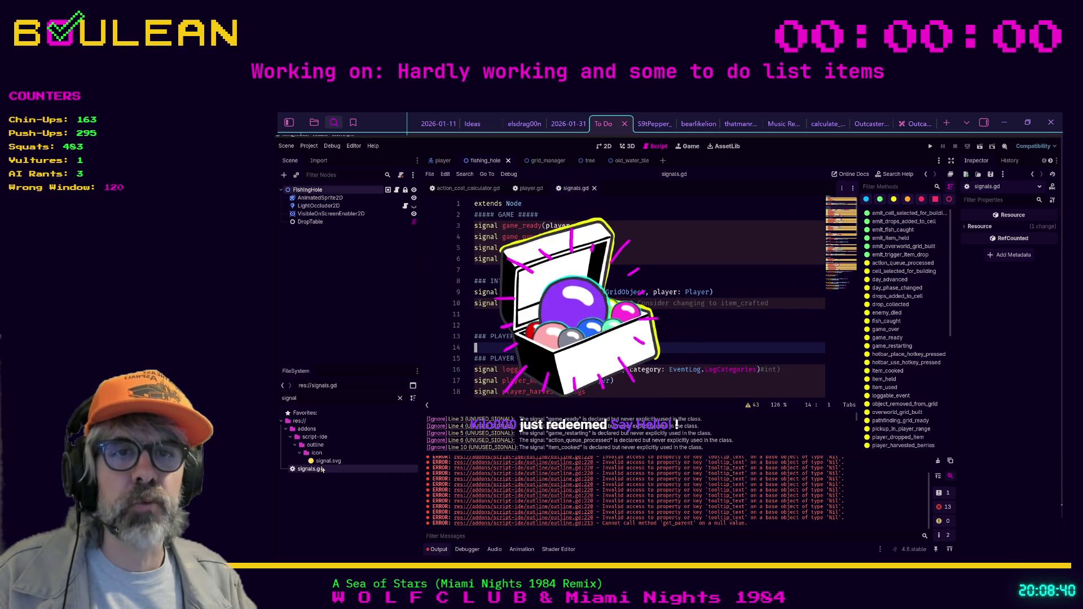
pyautogui.click(512, 336)
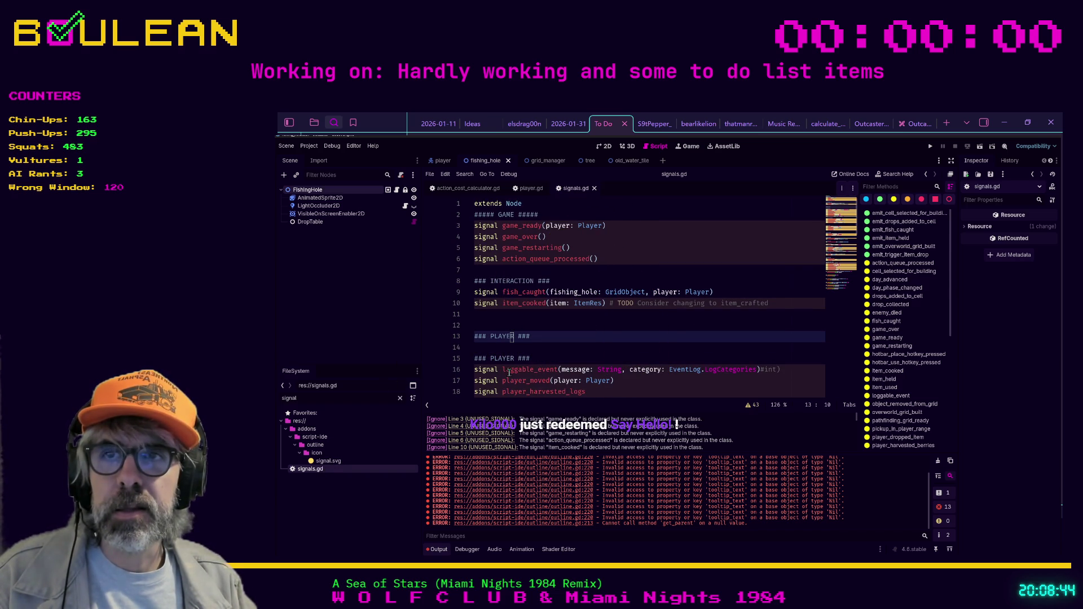
pyautogui.click(474, 369)
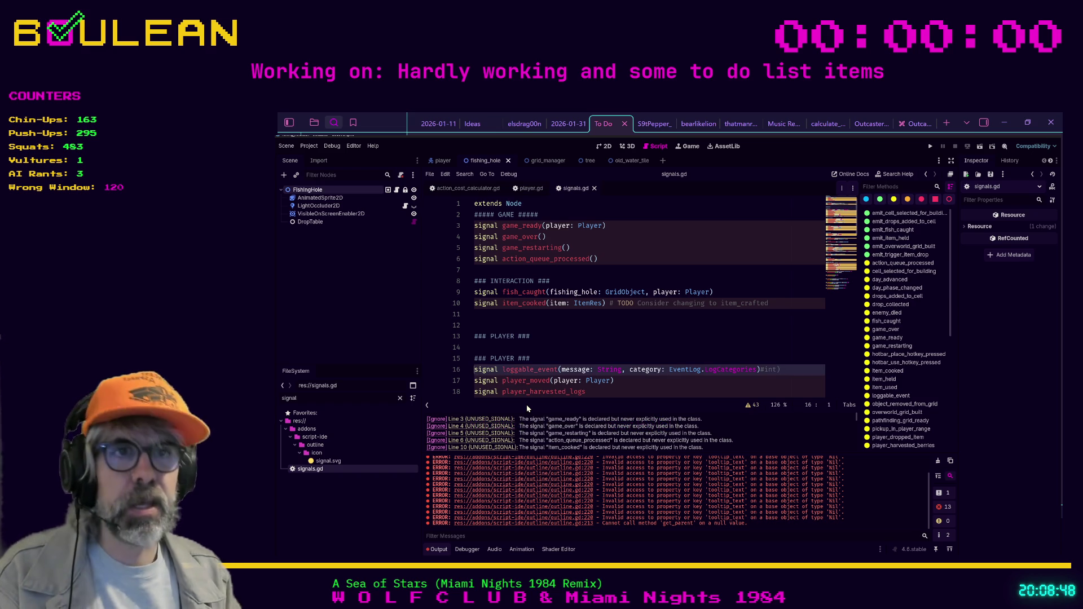
pyautogui.press('Return')
pyautogui.press('Up')
pyautogui.write('@warn')
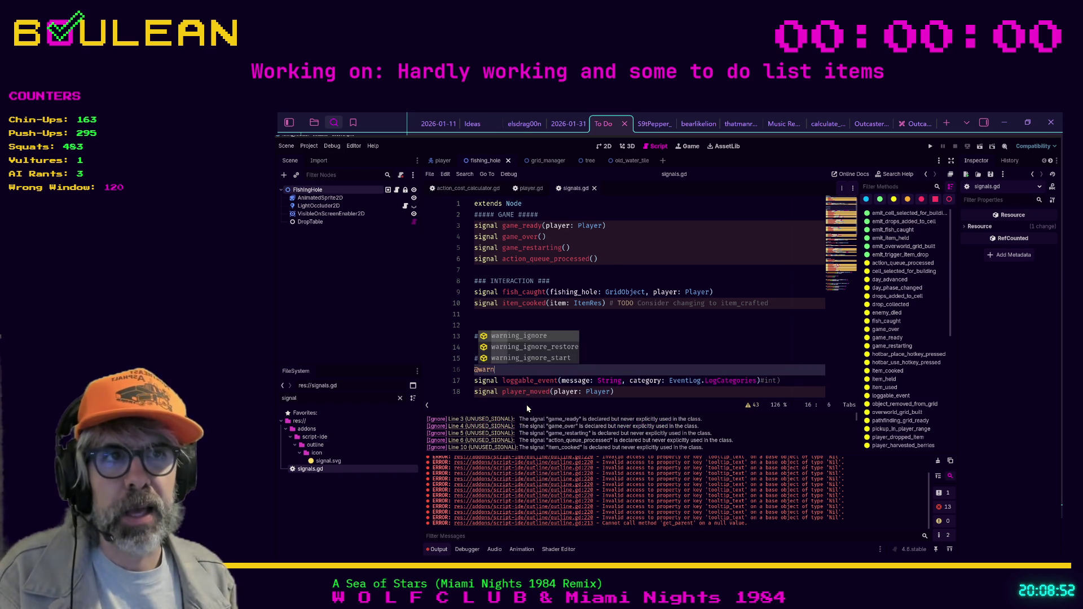
pyautogui.press('Return')
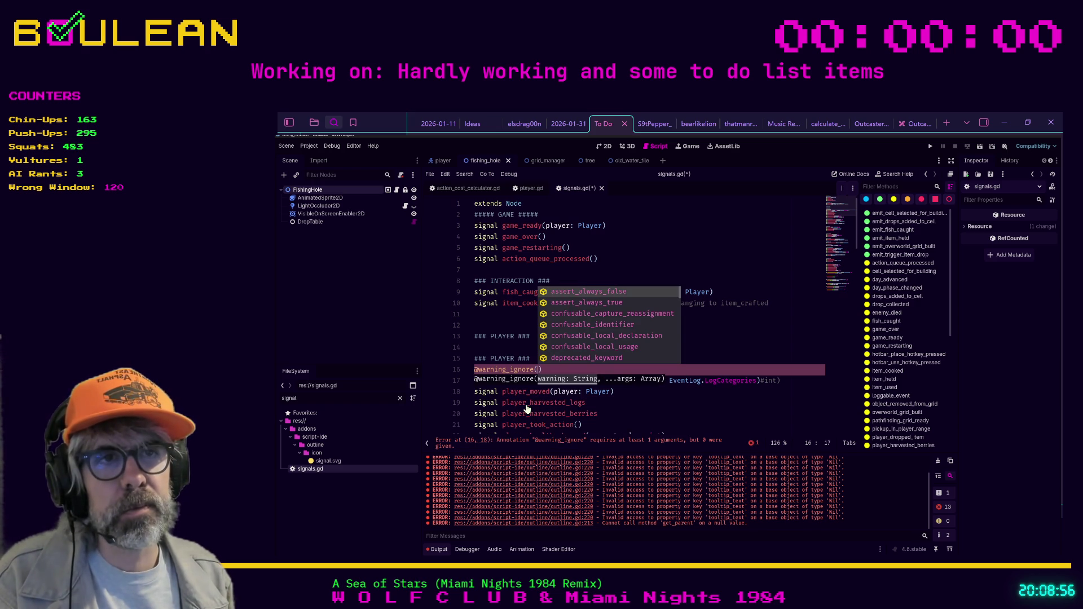
pyautogui.press('Escape')
pyautogui.press('Home')
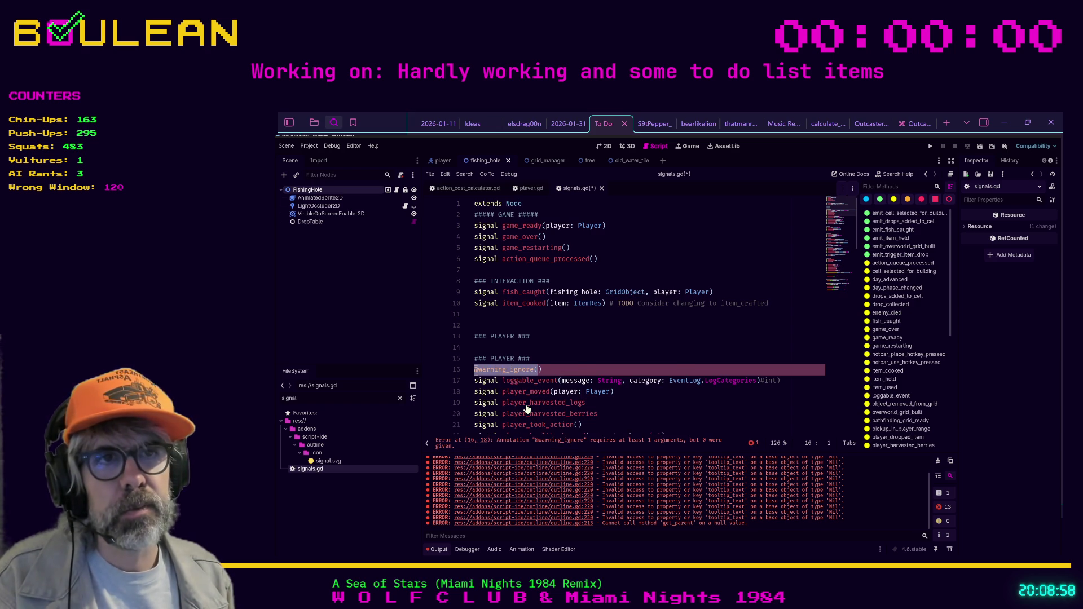
pyautogui.press('Delete')
pyautogui.press('Delete')
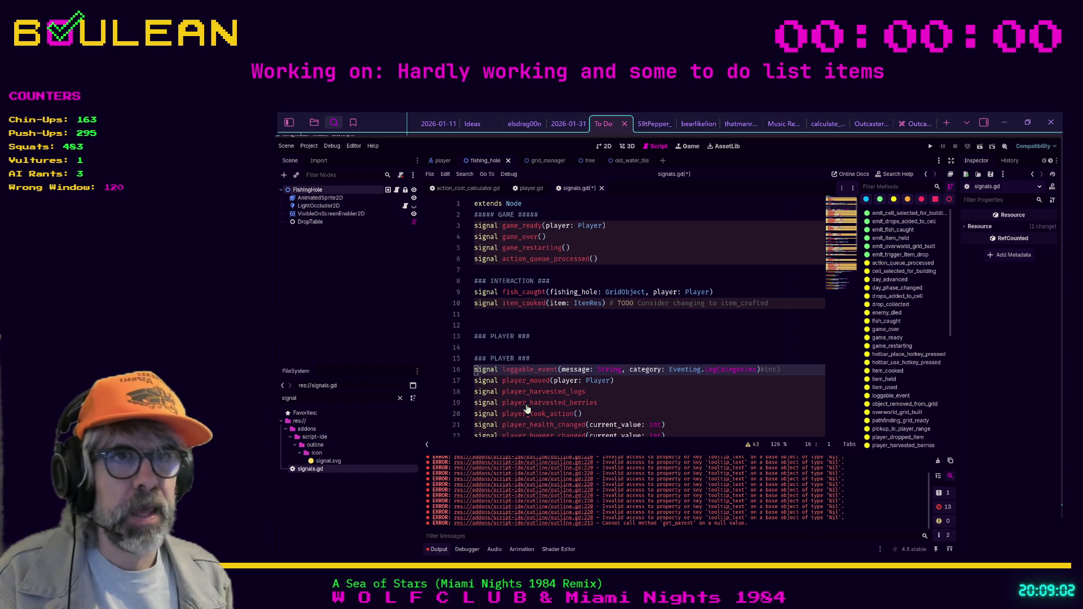
pyautogui.press('Return')
pyautogui.press('Up')
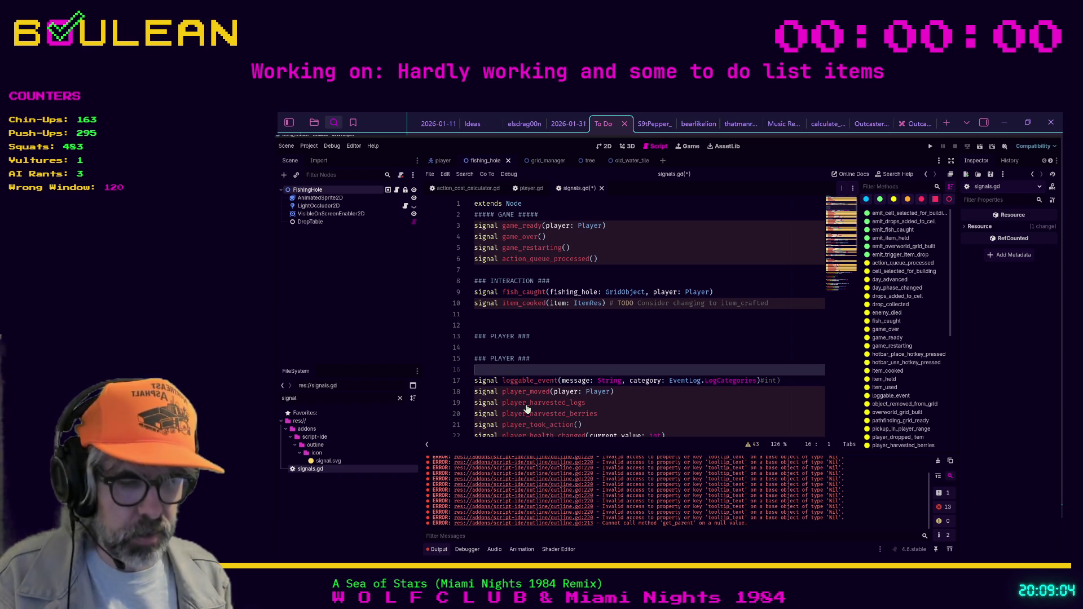
pyautogui.write('@i')
pyautogui.write('_w')
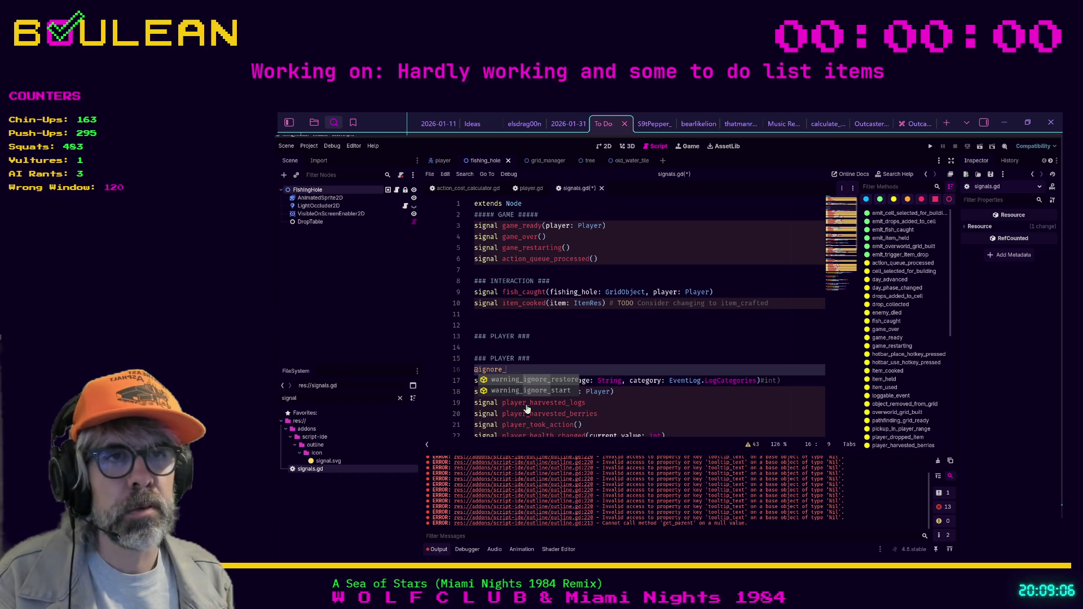
pyautogui.write('g')
pyautogui.press('Down')
pyautogui.press('Down')
pyautogui.press('Down')
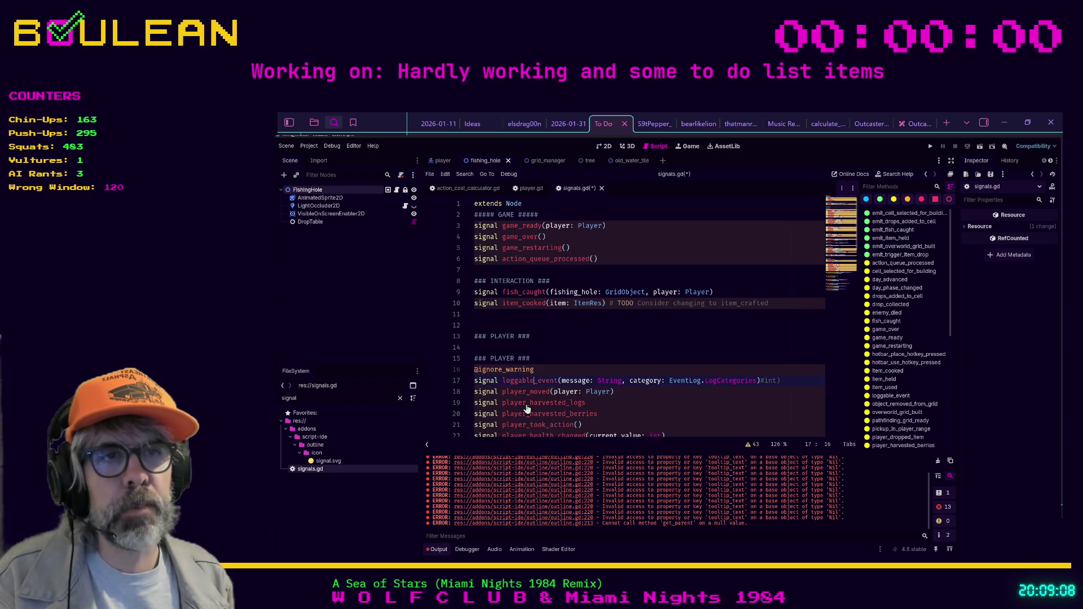
pyautogui.press('Up')
pyautogui.press('Up')
pyautogui.press('Up')
pyautogui.hotkey('shift', 'Home')
pyautogui.press('BackSpace')
pyautogui.press('BackSpace')
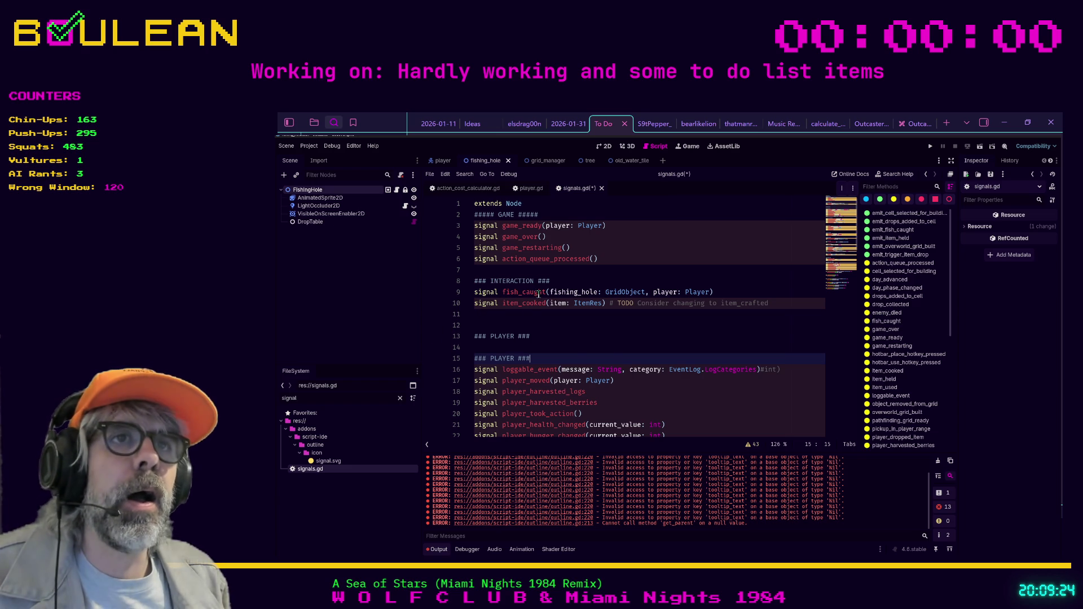
pyautogui.click(529, 205)
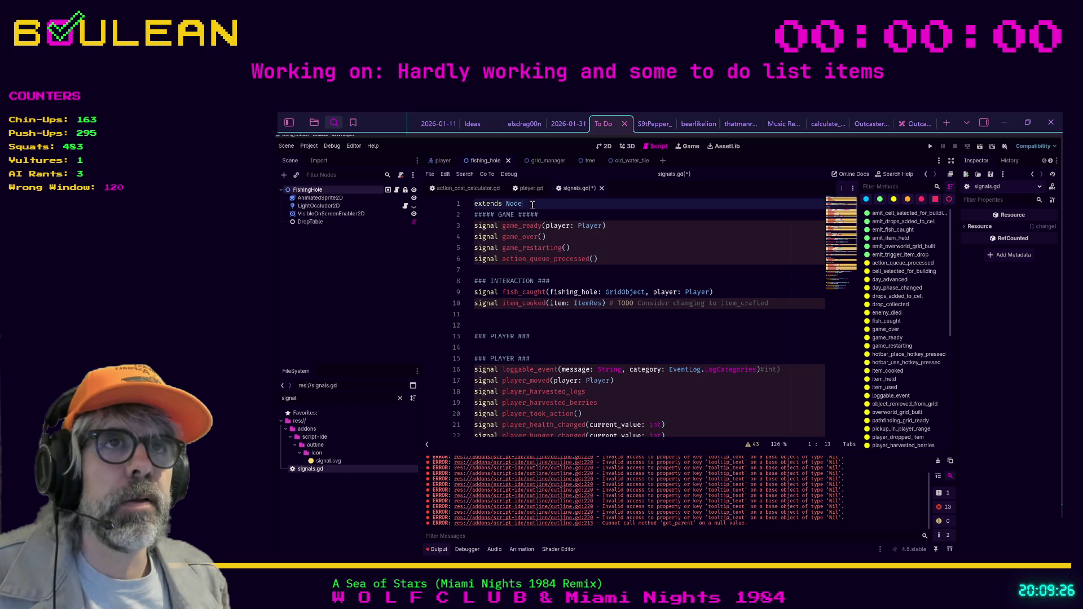
pyautogui.press('Return')
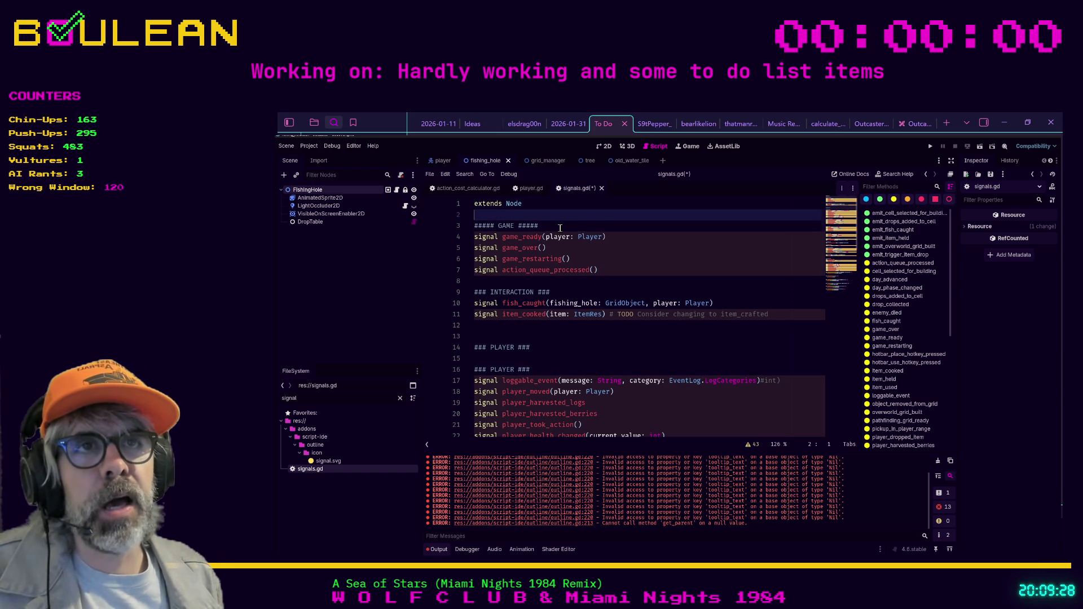
pyautogui.press('Down')
pyautogui.scroll(-7, 575, 322)
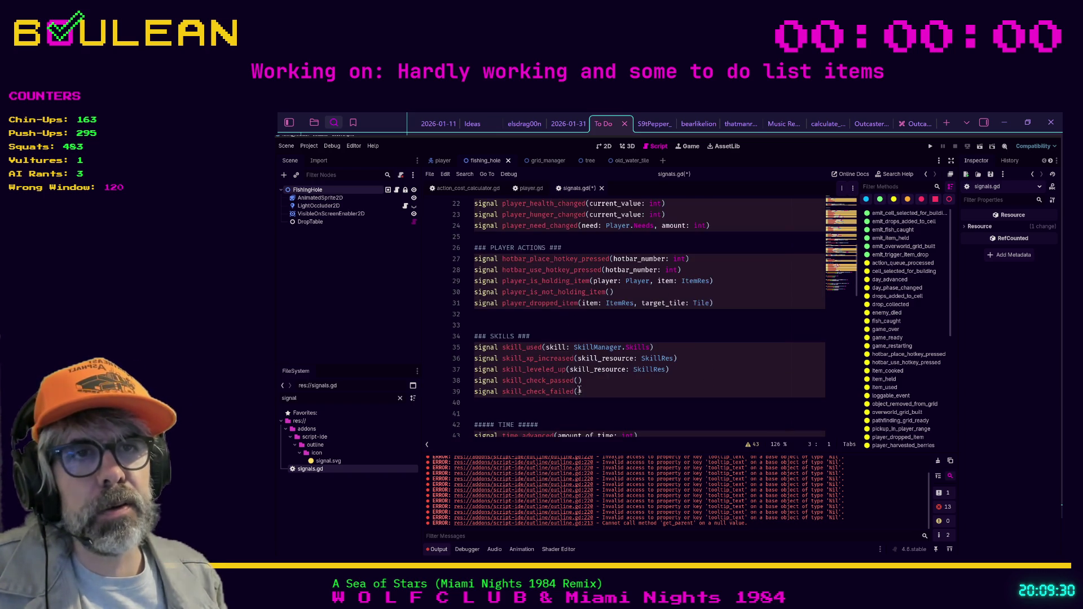
pyautogui.scroll(-6, 579, 390)
pyautogui.scroll(-9, 563, 367)
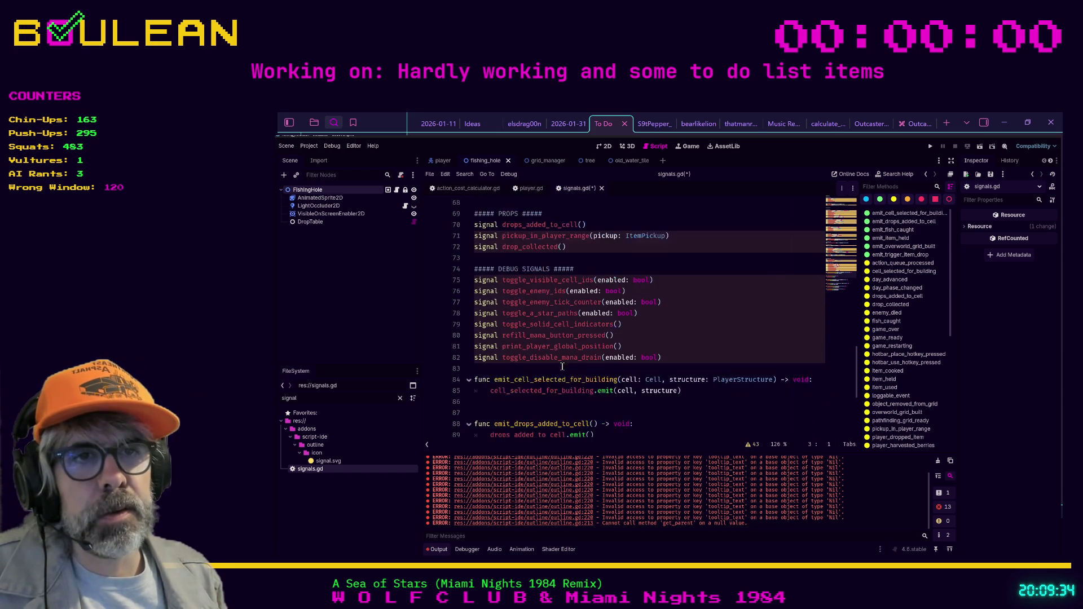
pyautogui.keyDown('shift'); pyautogui.click(539, 371); pyautogui.keyUp('shift')
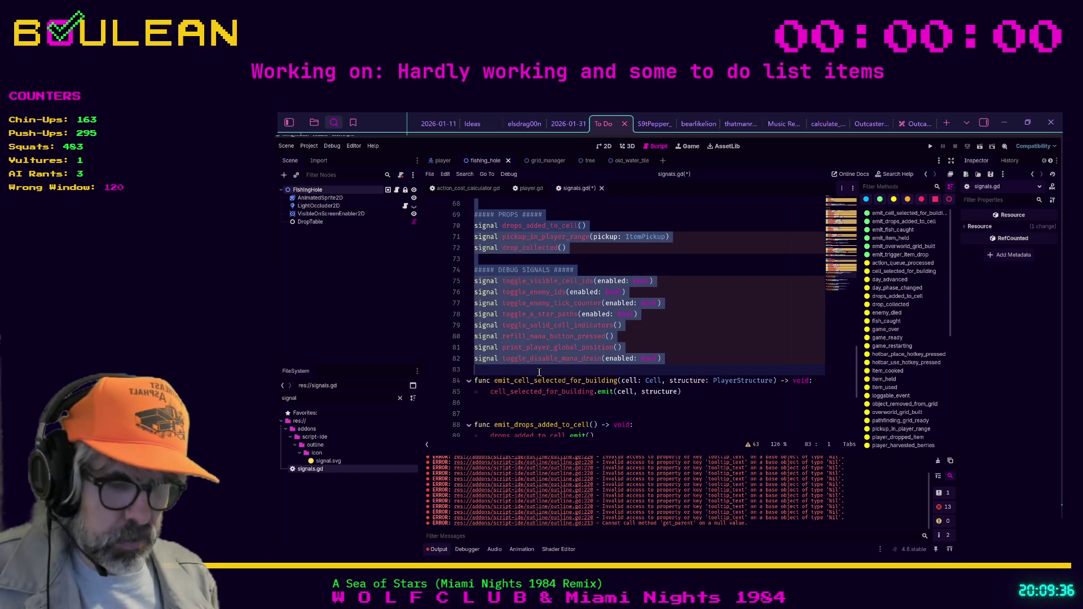
pyautogui.hotkey('ctrl', 'z')
pyautogui.scroll(1, 552, 379)
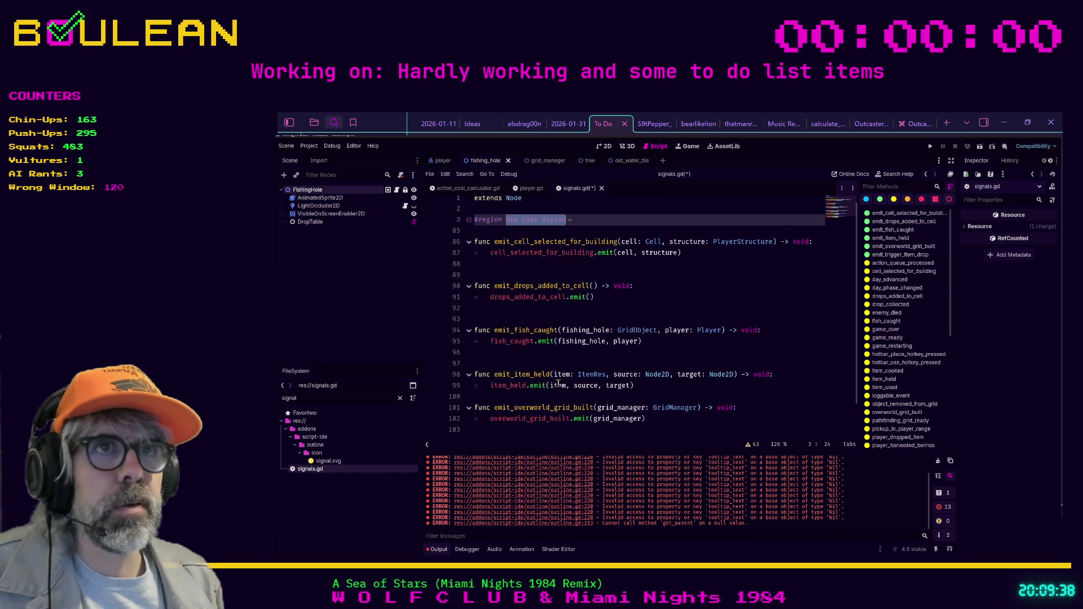
pyautogui.write('Sig')
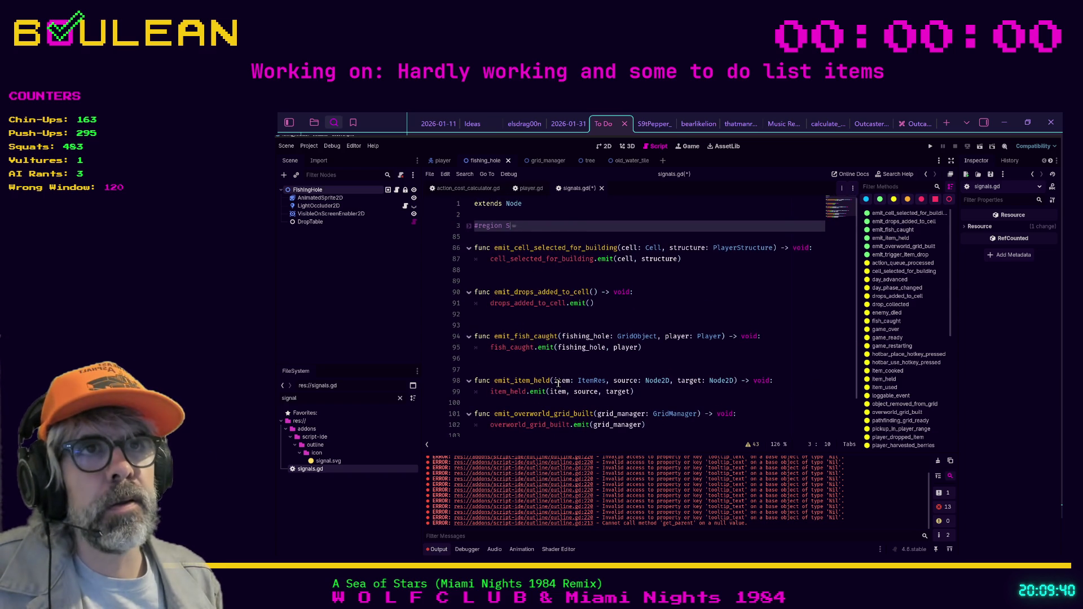
pyautogui.write('nals')
pyautogui.press('Up')
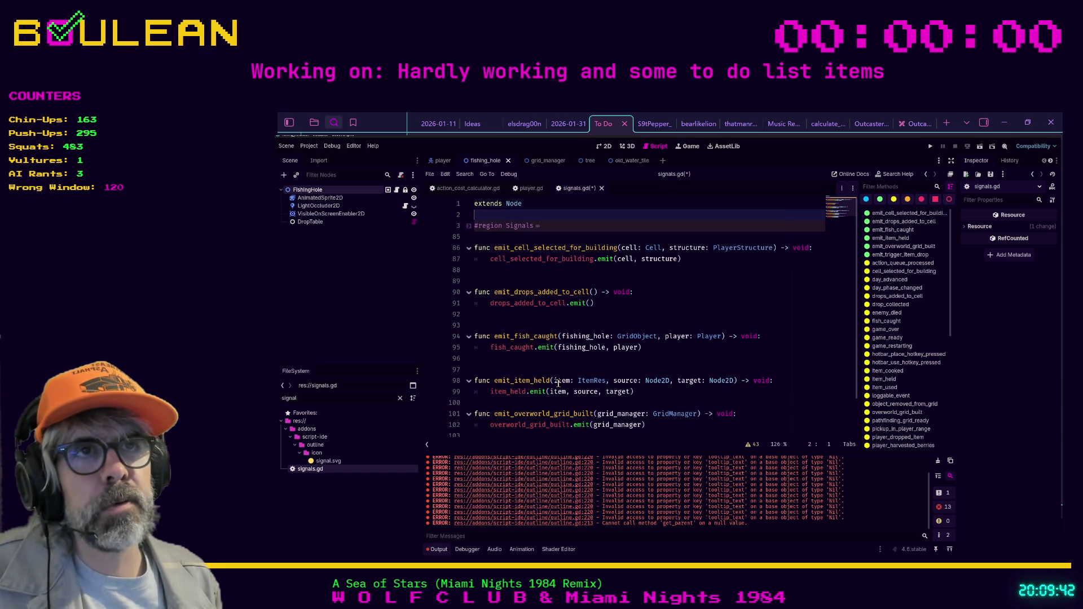
pyautogui.write('star')
pyautogui.press('Return')
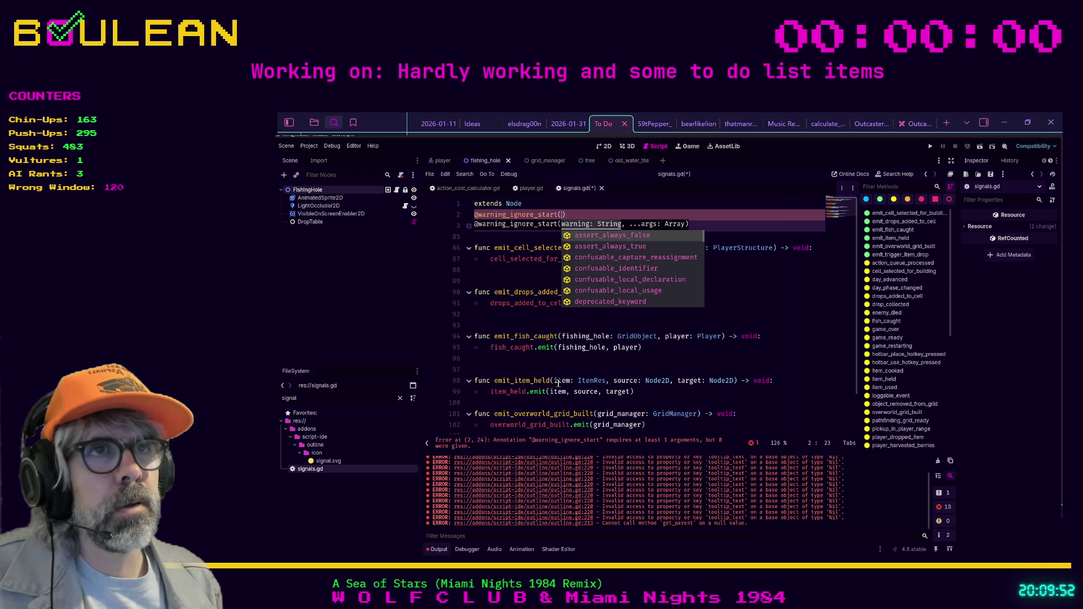
pyautogui.write('s')
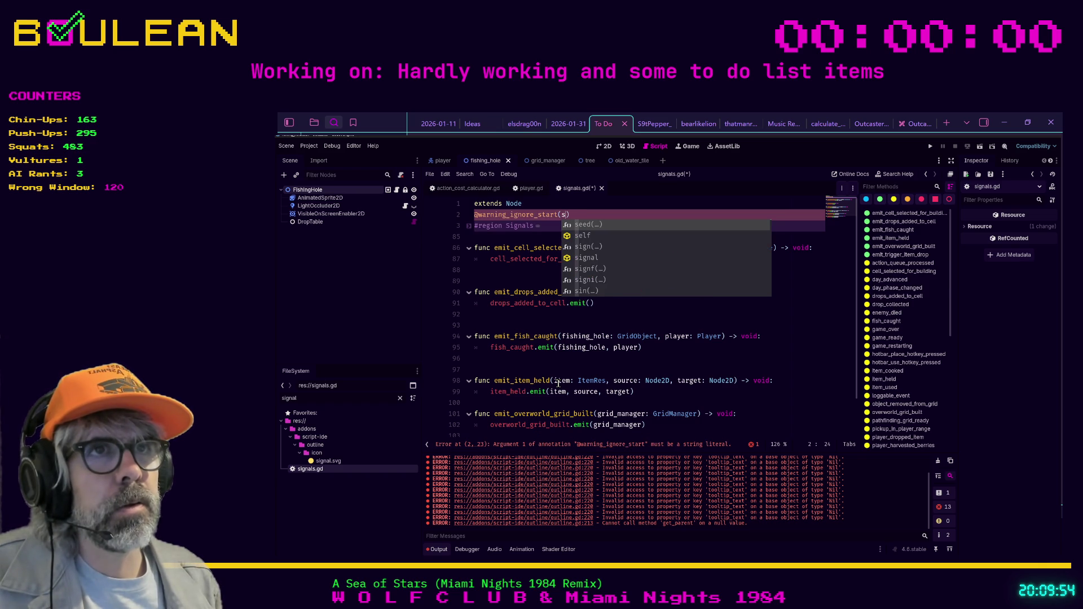
pyautogui.press('BackSpace')
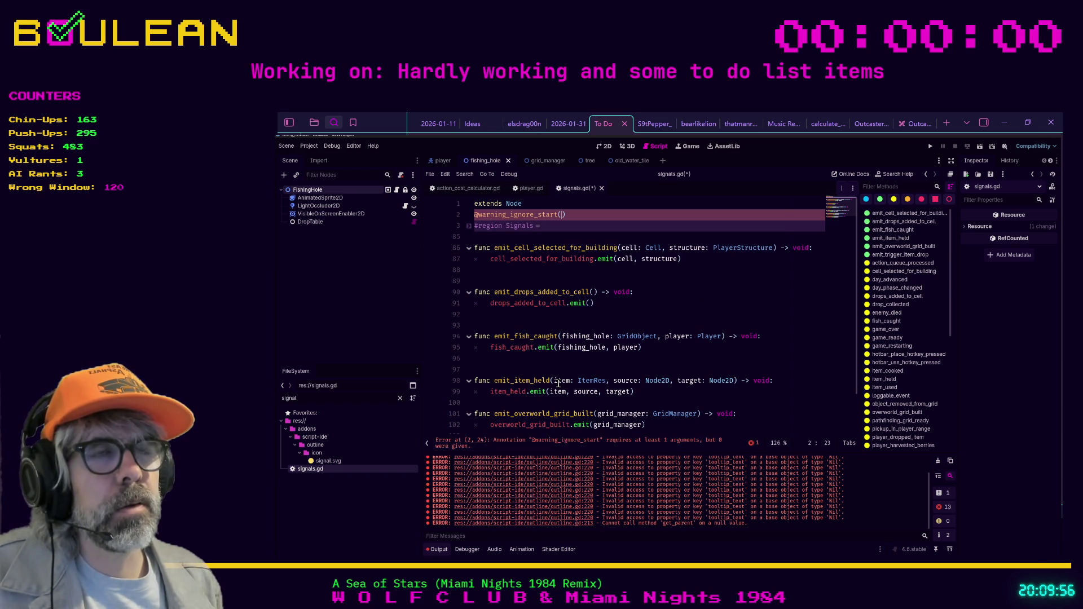
pyautogui.press('Left')
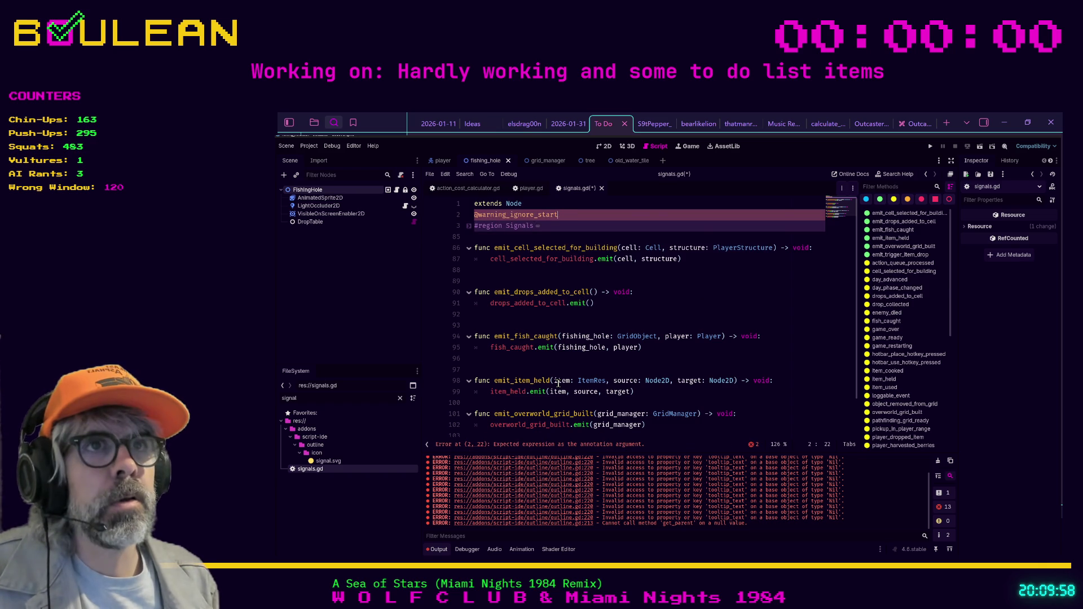
pyautogui.hotkey('ctrl', 'space')
pyautogui.press('Down')
pyautogui.press('Down')
pyautogui.press('Down')
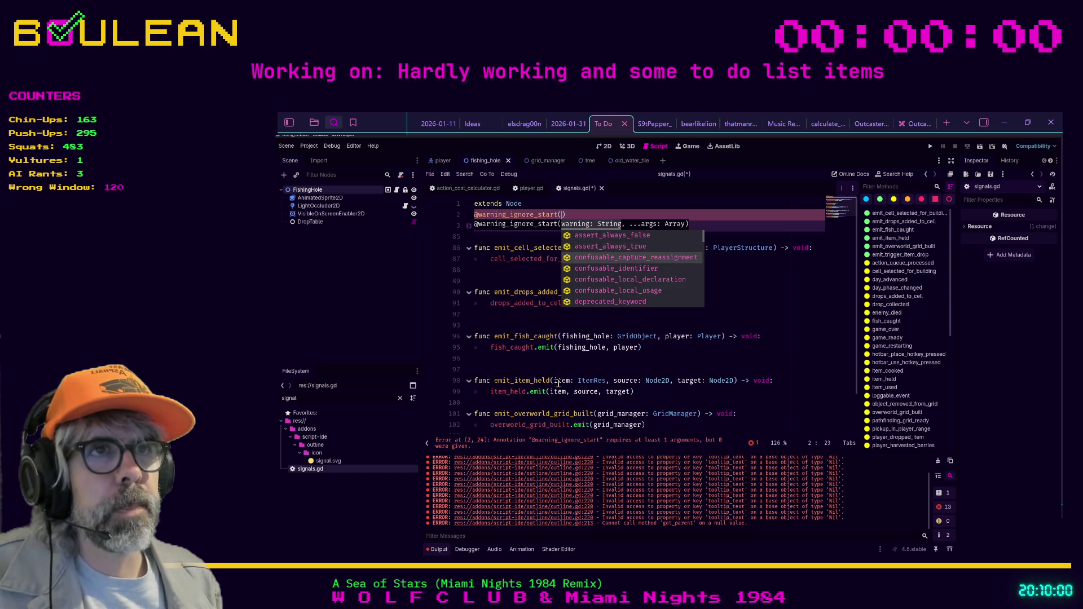
pyautogui.press('Down')
pyautogui.press('Down')
pyautogui.press('Down')
pyautogui.press('Down')
pyautogui.press('Down')
pyautogui.press('Down')
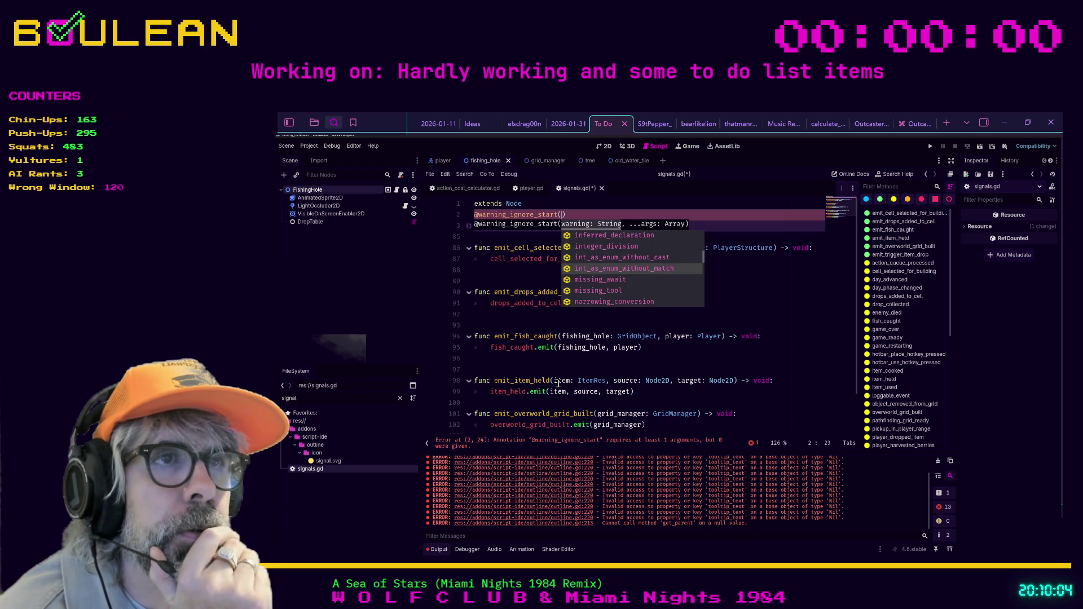
pyautogui.press('Down')
pyautogui.press('Down')
pyautogui.press('Down')
pyautogui.press('Down')
pyautogui.press('Down')
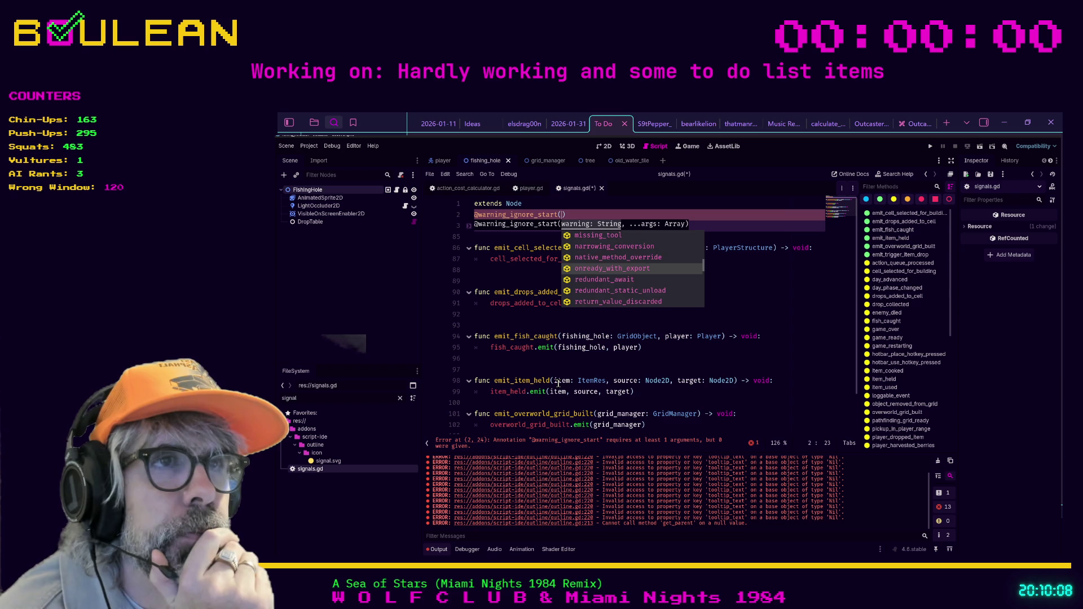
pyautogui.press('Down')
pyautogui.press('Down')
pyautogui.press('Down')
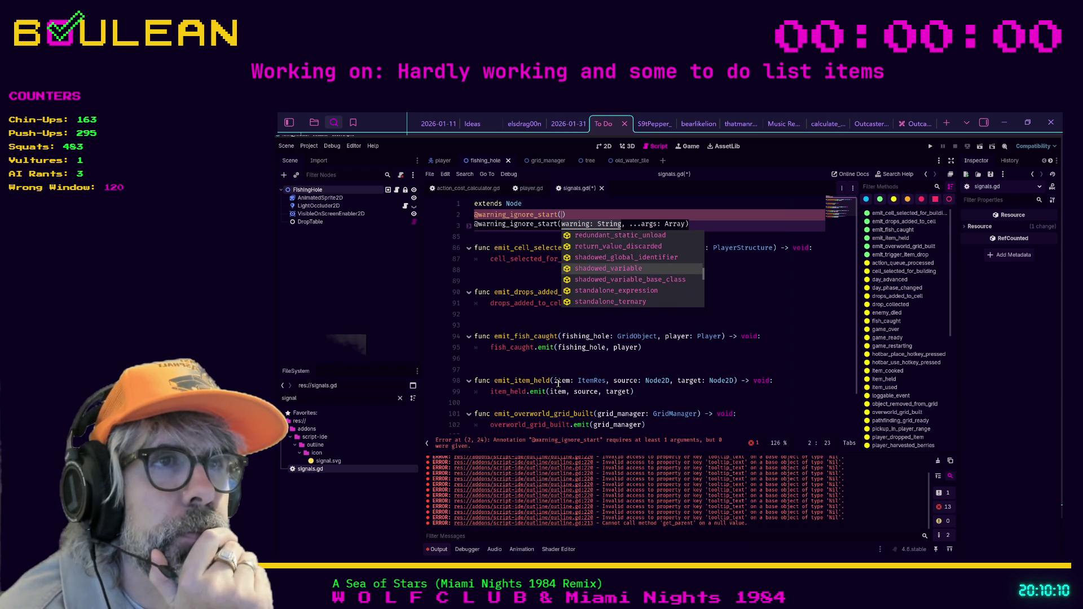
pyautogui.press('Down')
pyautogui.press('Down')
pyautogui.press('Down')
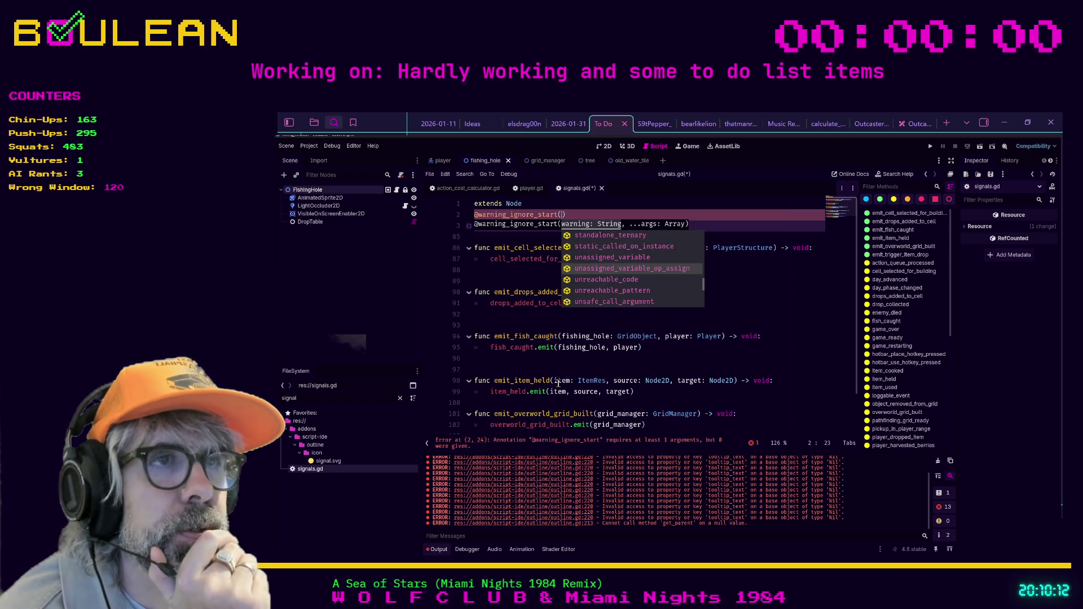
pyautogui.press('Down')
pyautogui.press('Down')
pyautogui.press('Down')
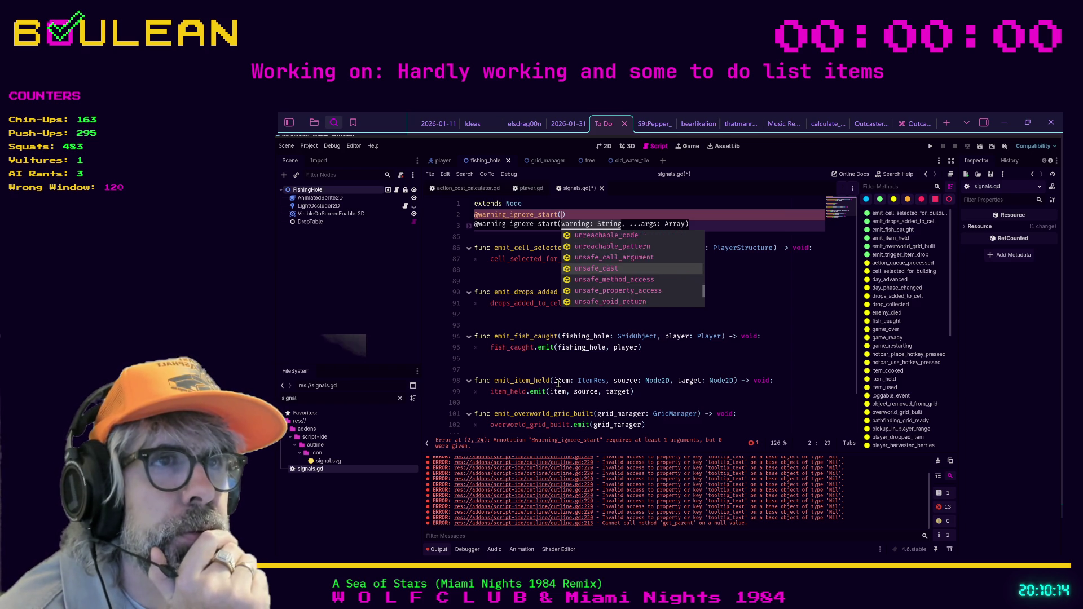
pyautogui.press('Down')
pyautogui.press('Down')
pyautogui.press('Down')
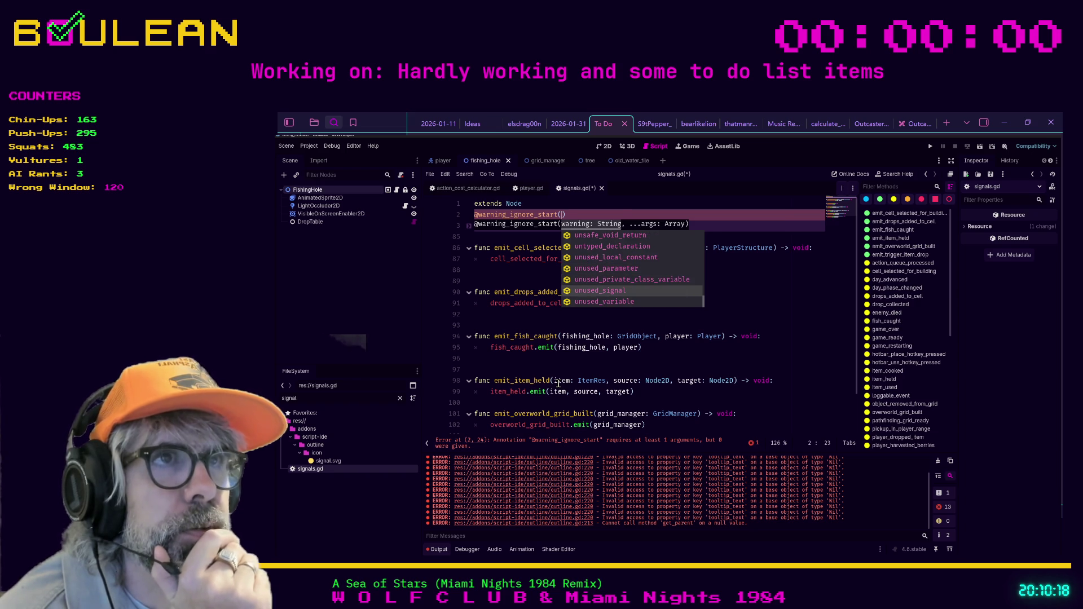
pyautogui.press('Return')
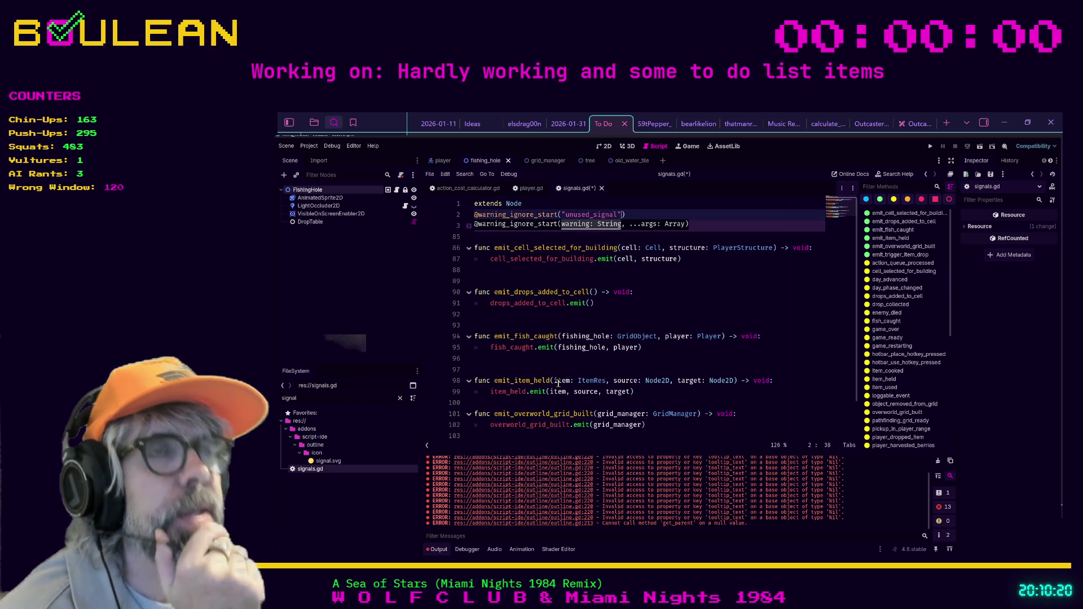
# - Select the emit functions from line 85 through 106 and wrap them in a new code region
pyautogui.click(539, 284)
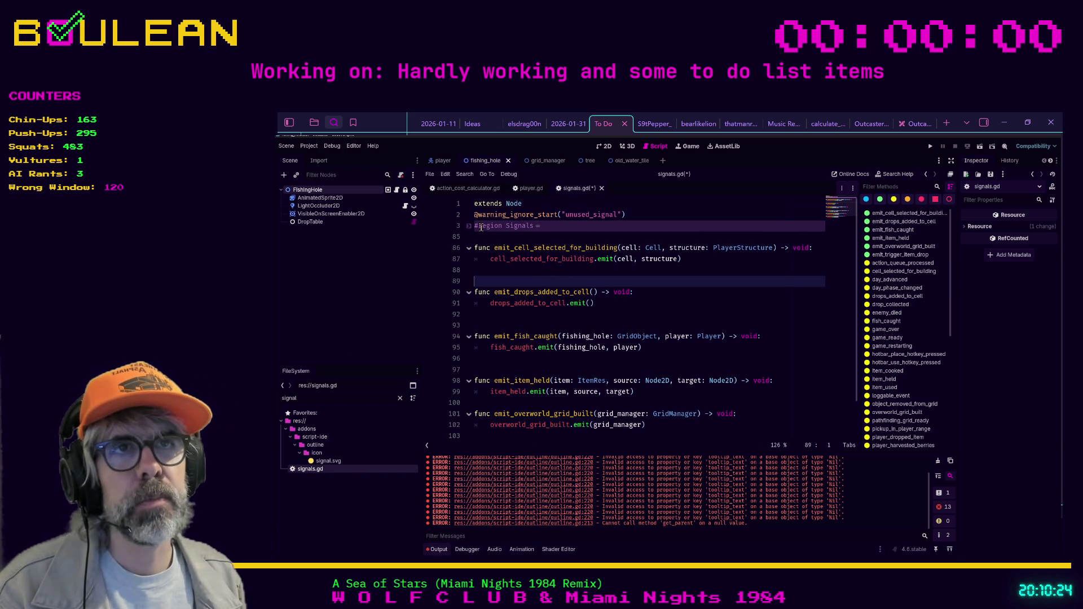
pyautogui.scroll(-1, 590, 317)
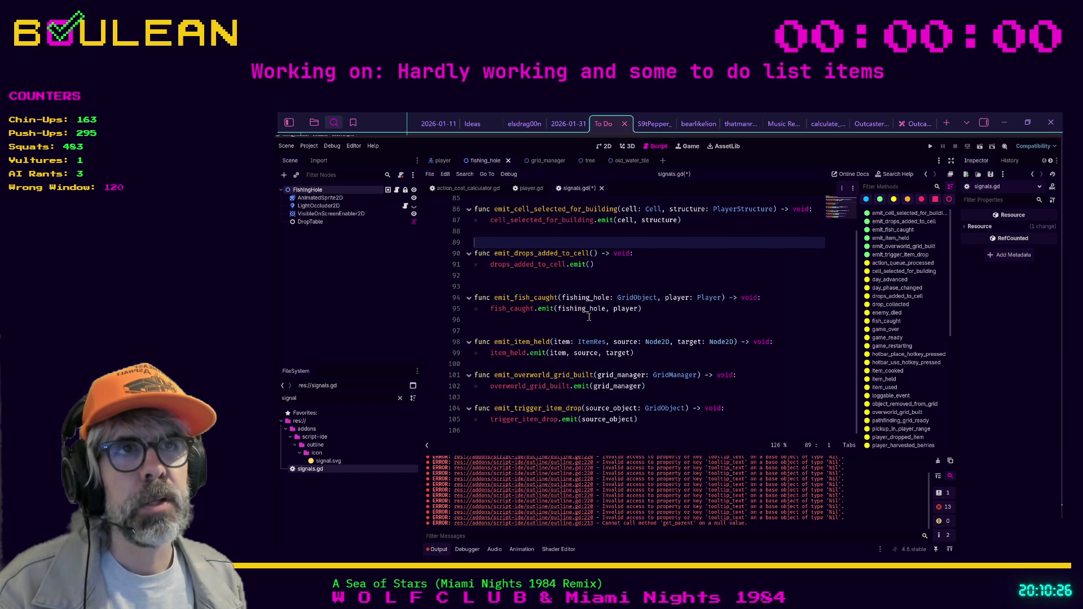
pyautogui.scroll(1, 586, 313)
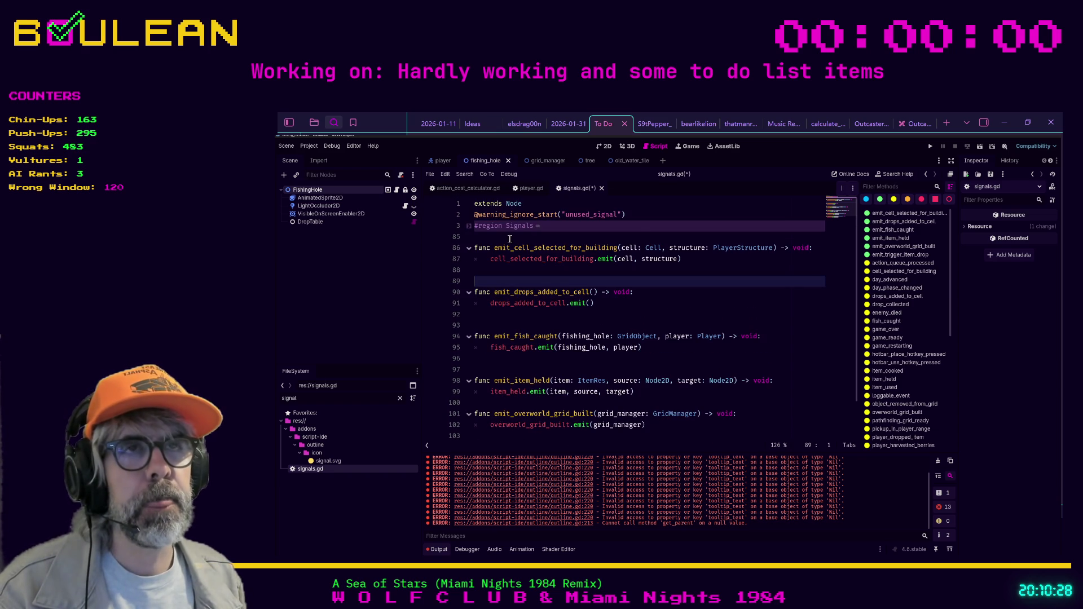
pyautogui.scroll(-1, 641, 230)
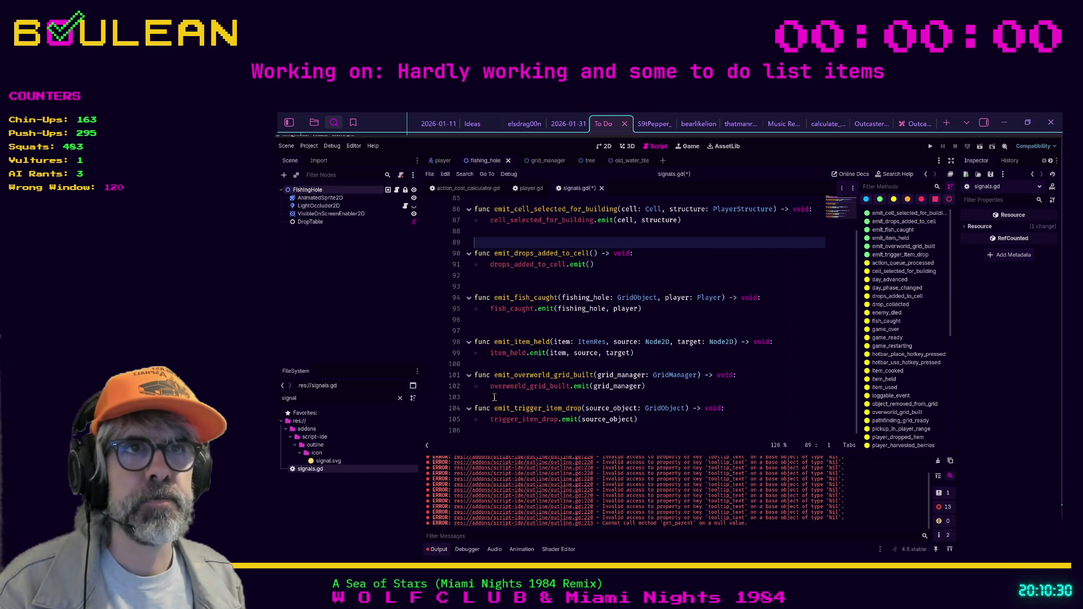
pyautogui.scroll(1, 507, 313)
pyautogui.click(484, 237)
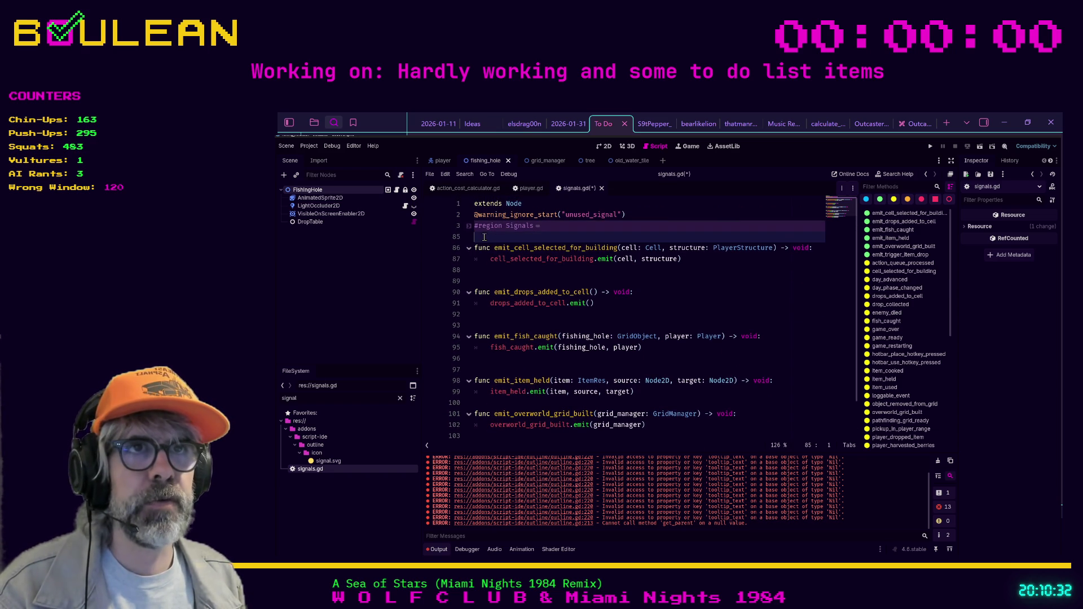
pyautogui.scroll(-1, 545, 266)
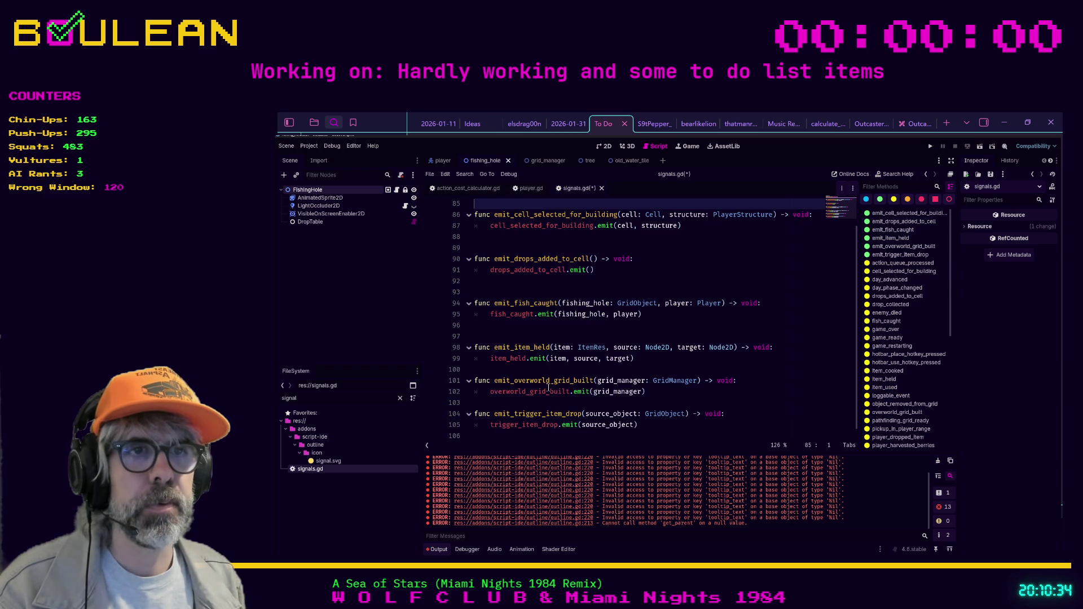
pyautogui.keyDown('shift'); pyautogui.click(504, 436); pyautogui.keyUp('shift')
pyautogui.hotkey('alt', 'r')
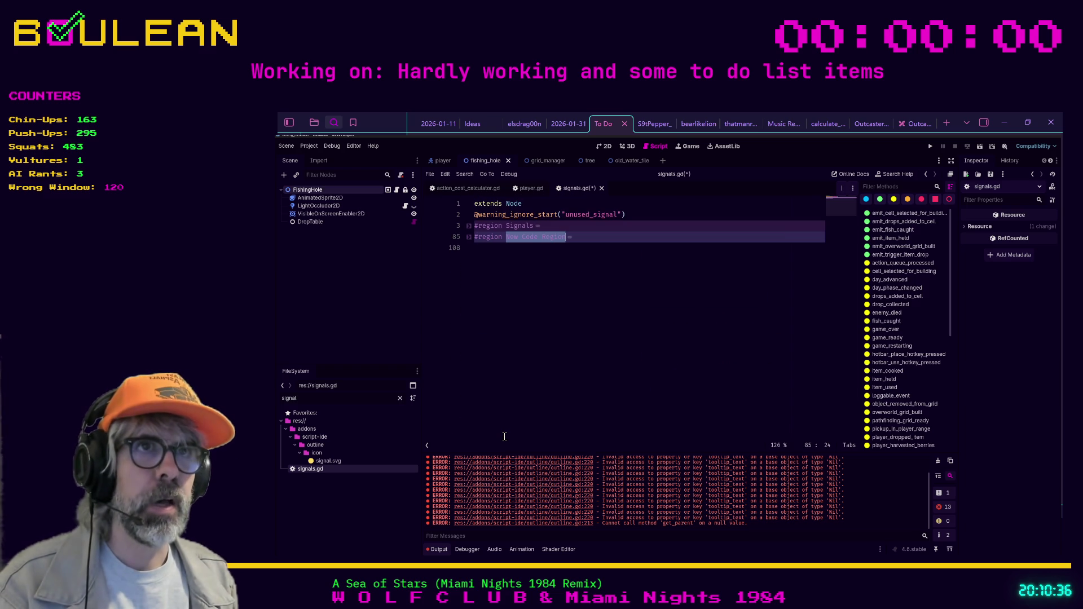
# - Name the new region Functions and unfold it
pyautogui.write('Functions')
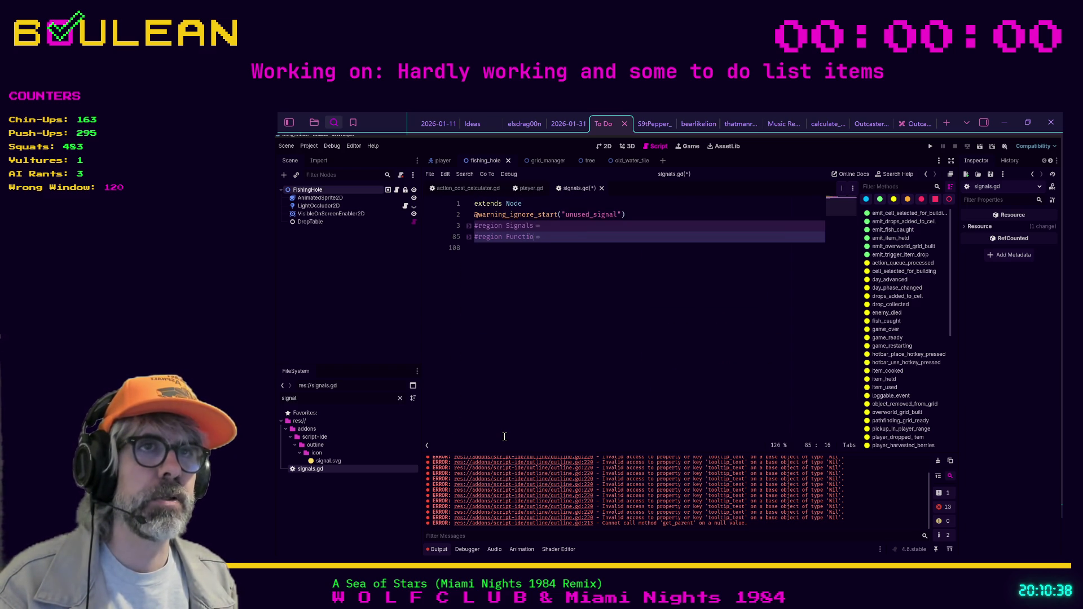
pyautogui.press('Return')
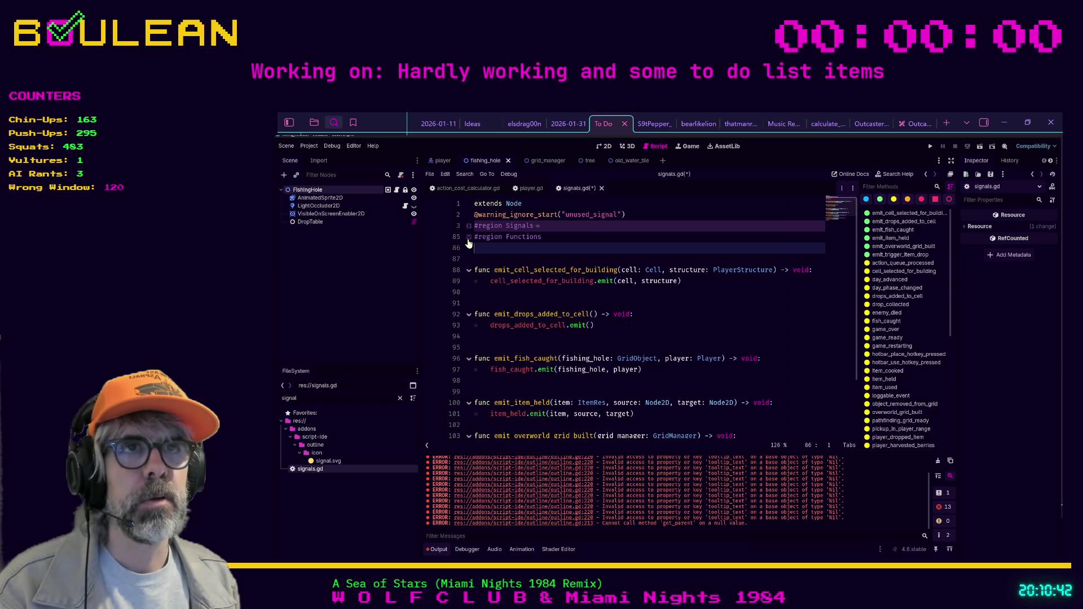
pyautogui.press('Left')
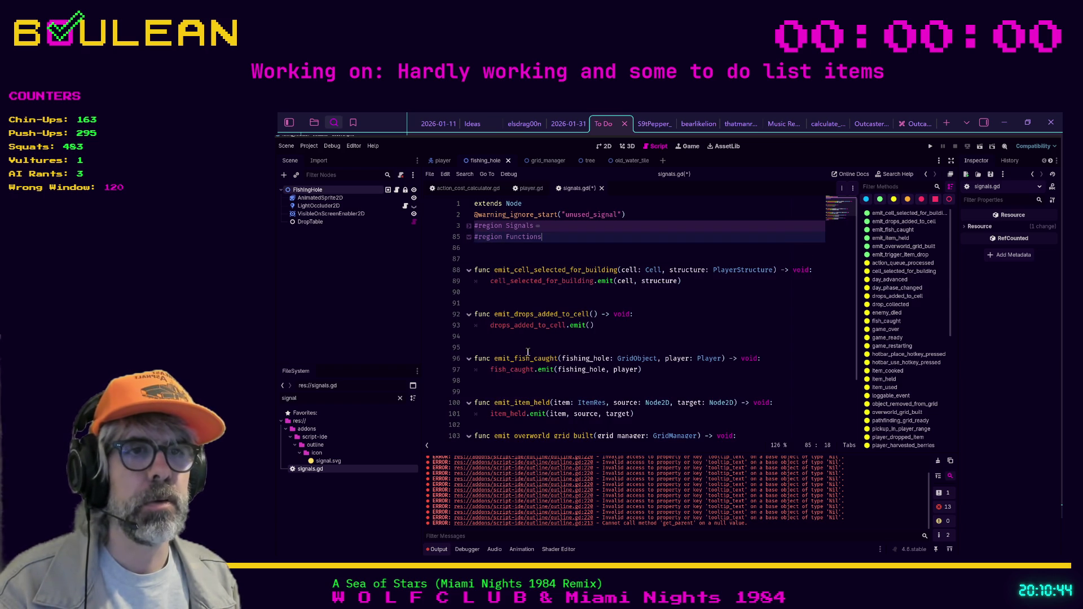
# - Glance at the Debugger panel, then go back to the Output log
pyautogui.click(467, 549)
pyautogui.click(438, 549)
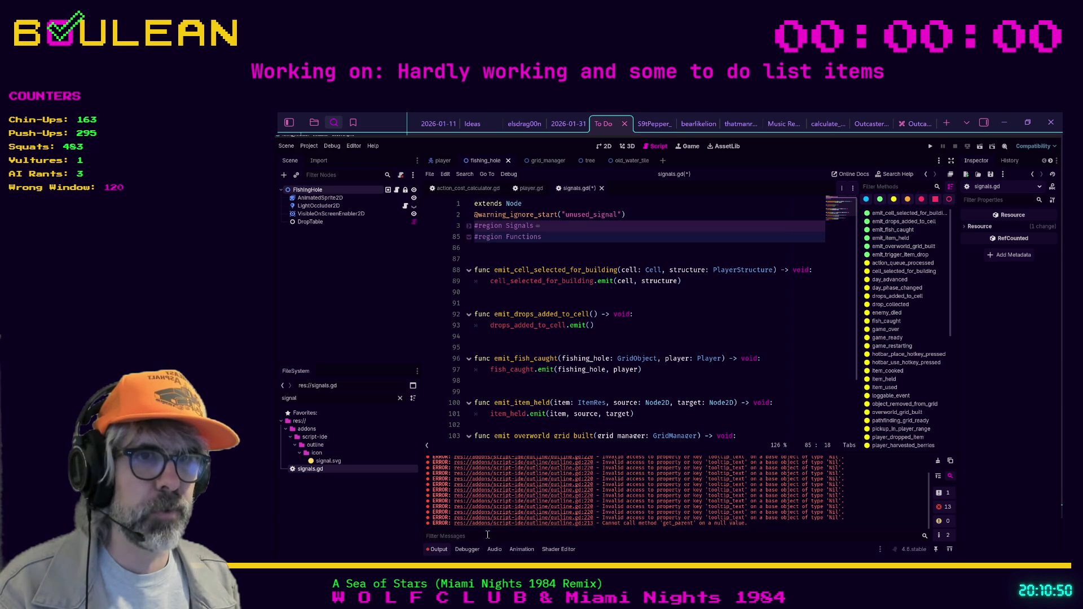
pyautogui.scroll(2, 808, 500)
pyautogui.scroll(-2, 808, 501)
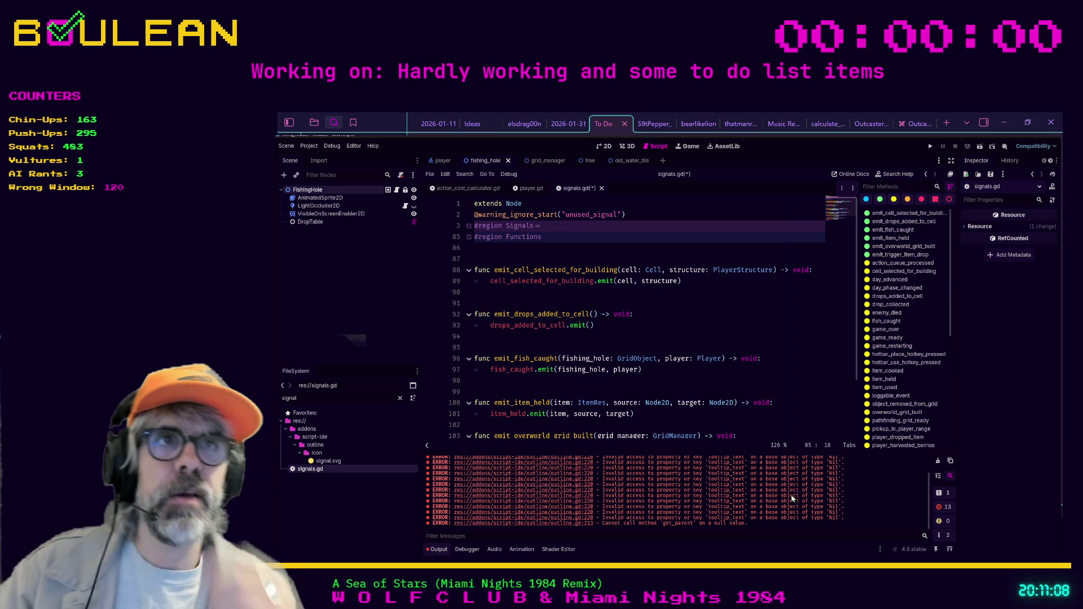
pyautogui.click(596, 226)
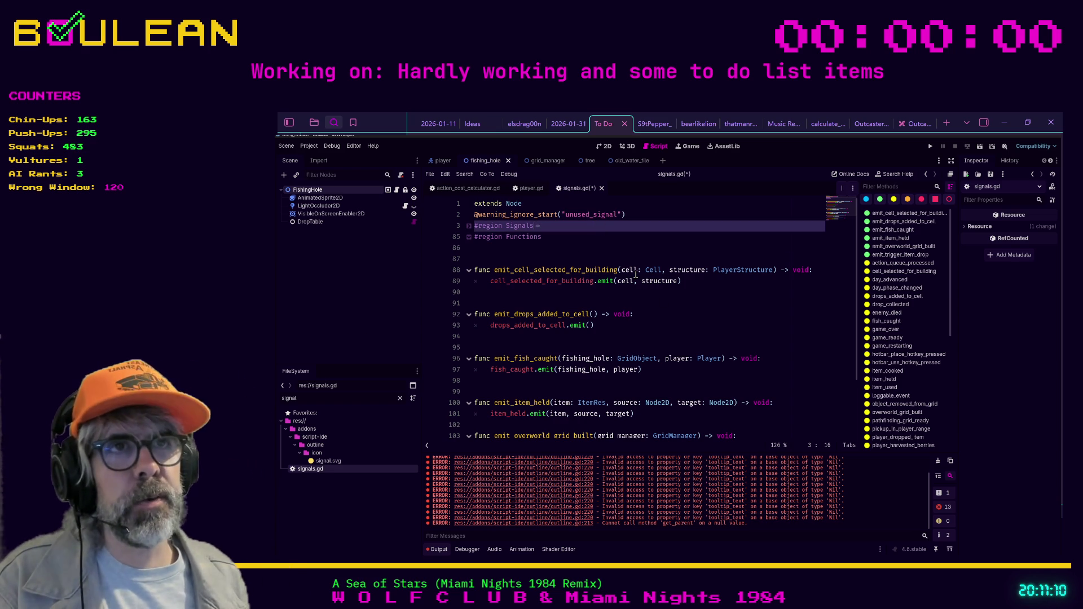
pyautogui.press('Down')
pyautogui.press('Home')
pyautogui.press('Return')
pyautogui.press('Up')
pyautogui.write('@warn')
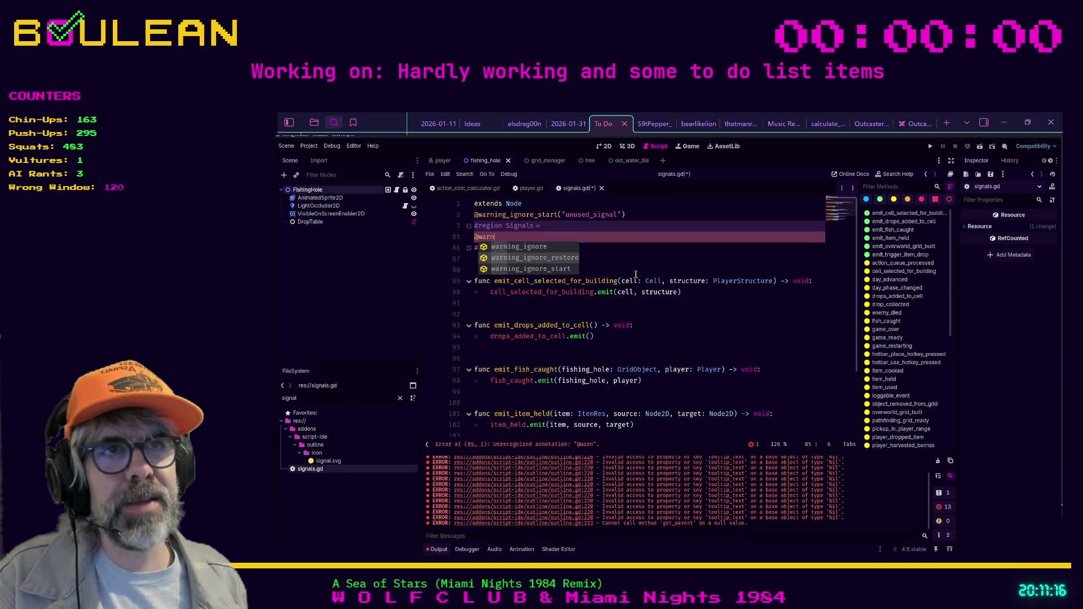
pyautogui.press('Down')
pyautogui.press('Return')
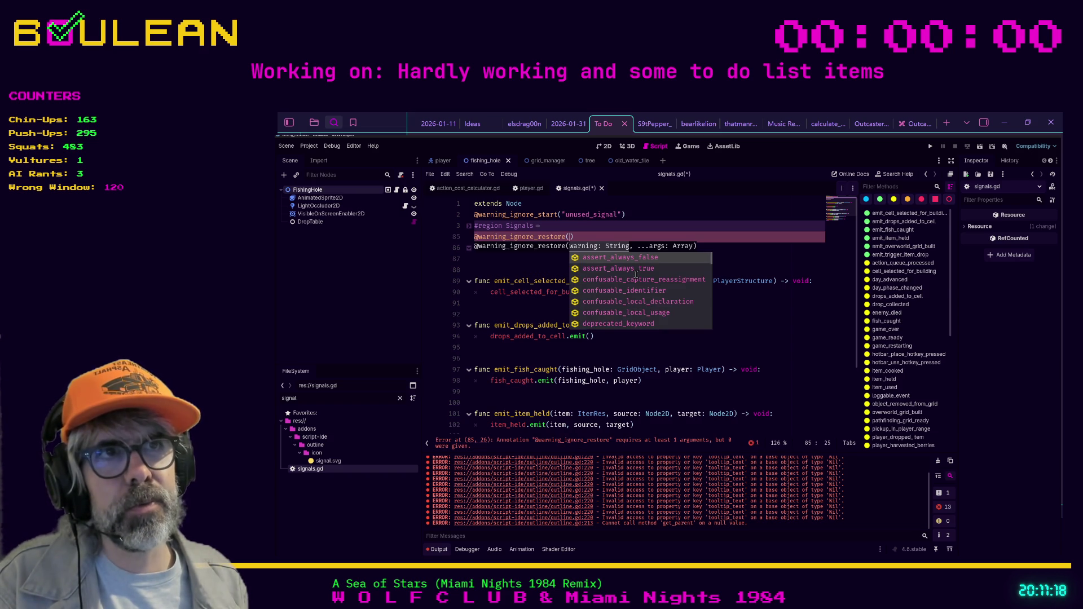
pyautogui.write('"unus')
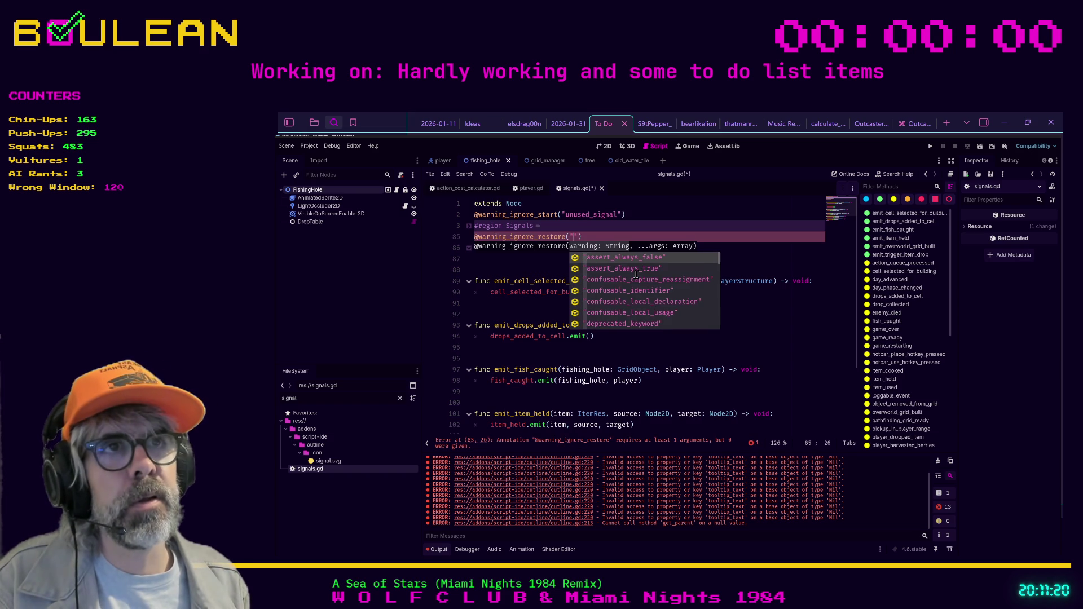
pyautogui.write('e')
pyautogui.press('Down')
pyautogui.press('Down')
pyautogui.press('Down')
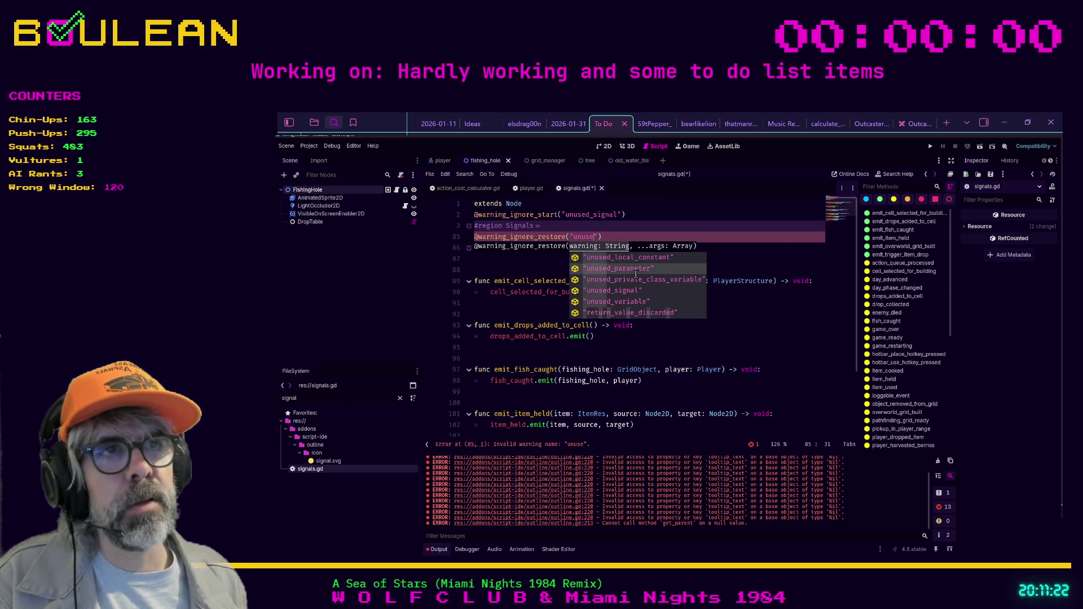
pyautogui.press('Return')
pyautogui.press('End')
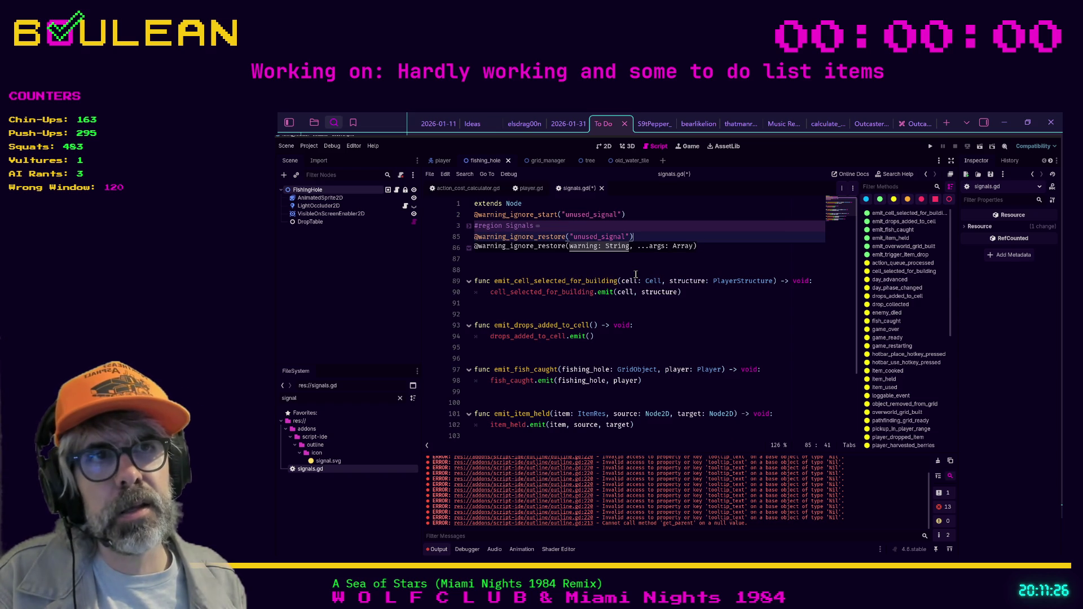
pyautogui.press('Return')
pyautogui.press('Return')
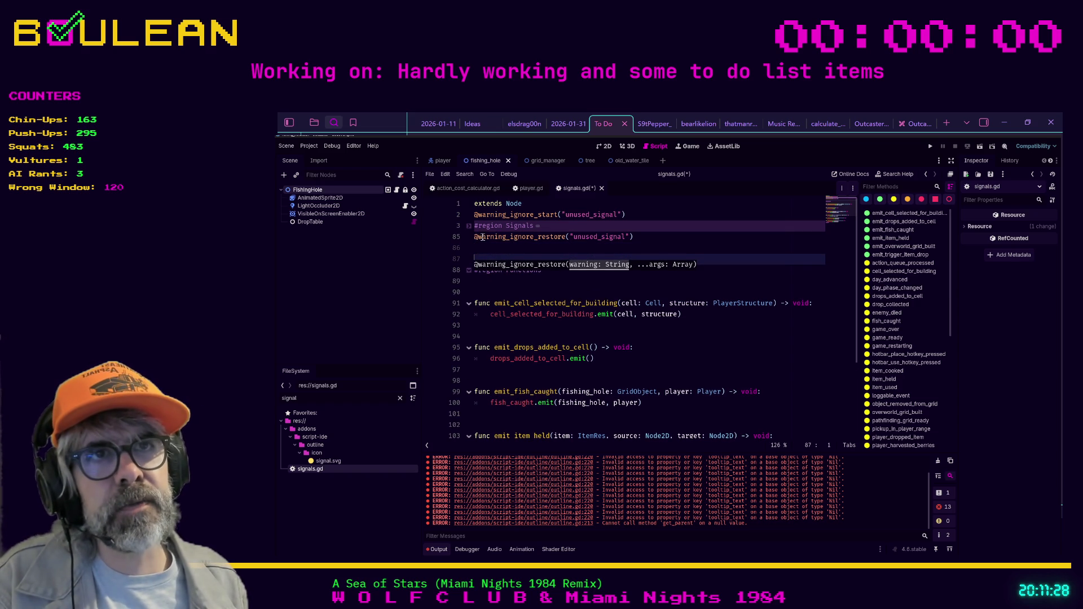
# - Unfold the Signals region to inspect a declaration, then fold it again
pyautogui.click(469, 226)
pyautogui.moveTo(545, 258); pyautogui.dragTo(477, 260)
pyautogui.click(468, 226)
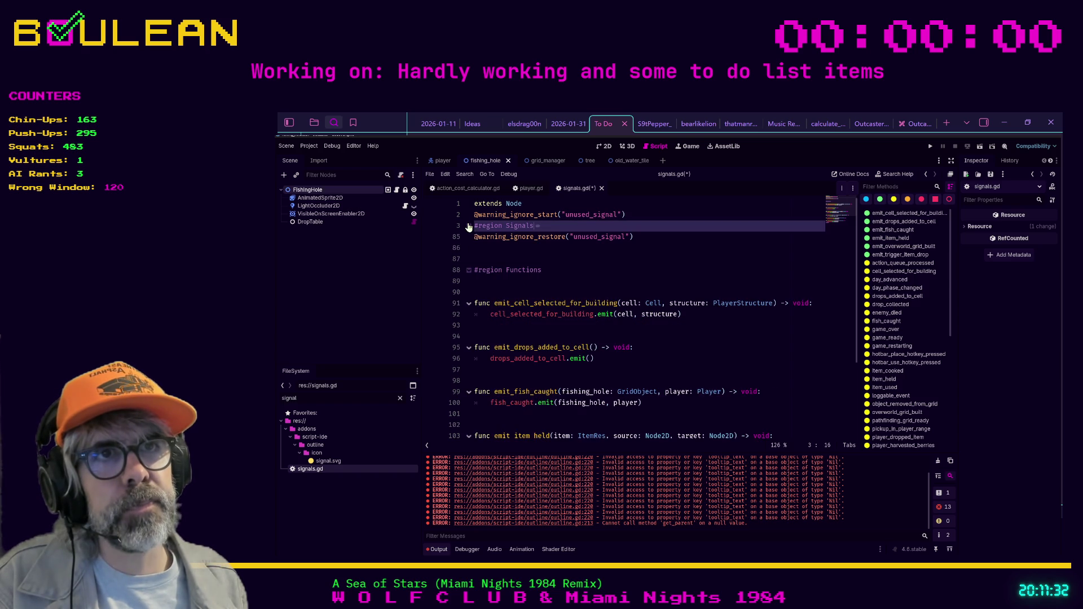
# - Add a trial 'signal test_1234' under #region Functions, then delete it and the leftover blank lines
pyautogui.click(481, 288)
pyautogui.write('signal test_')
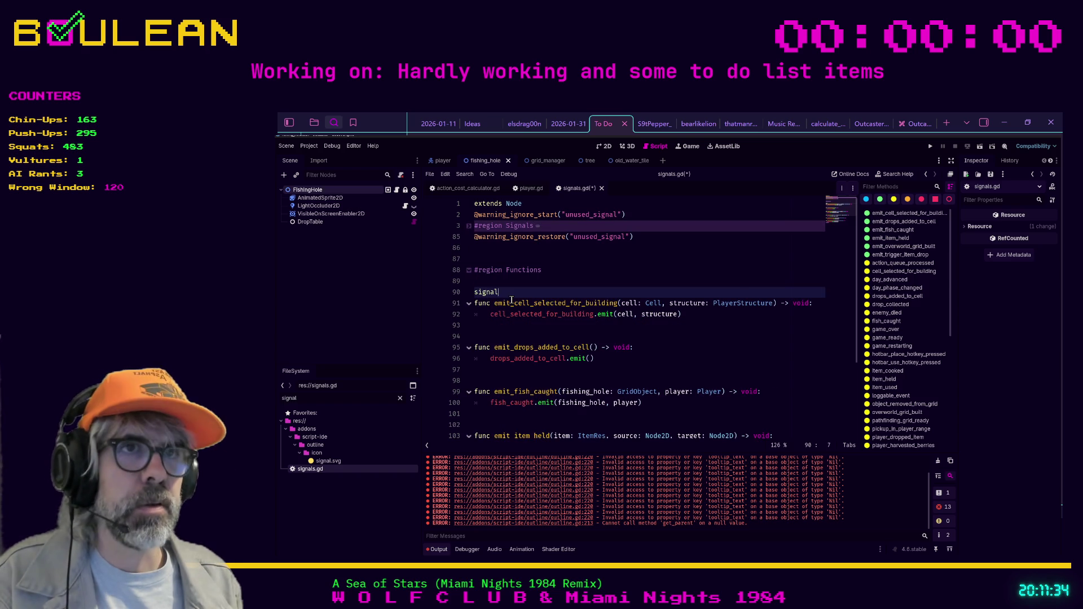
pyautogui.write('1234')
pyautogui.press('Up')
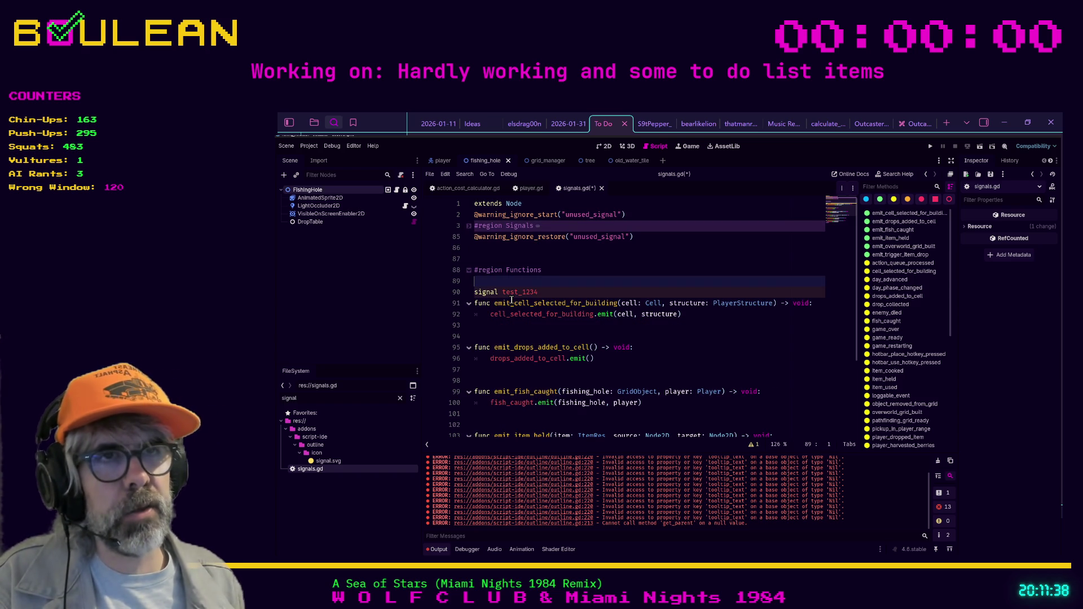
pyautogui.moveTo(540, 294); pyautogui.dragTo(477, 290)
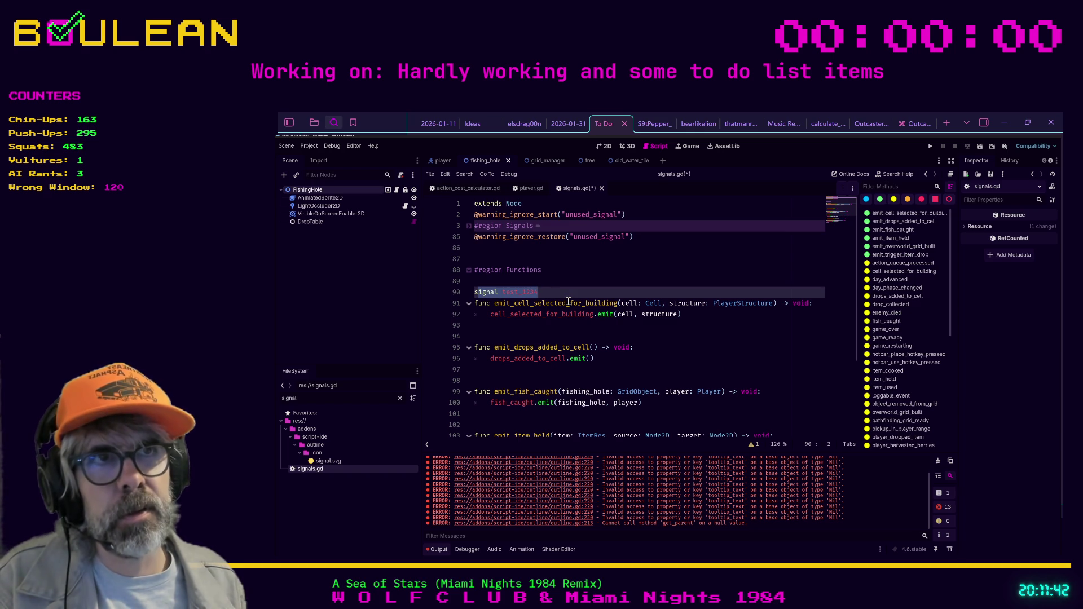
pyautogui.hotkey('shift', 'Left')
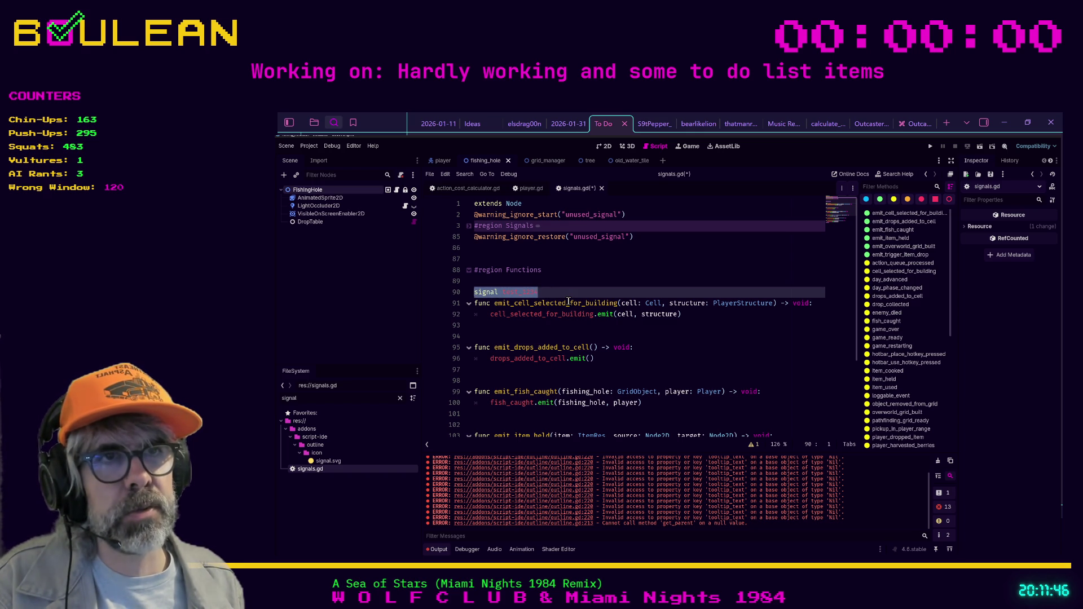
pyautogui.press('BackSpace')
pyautogui.press('BackSpace')
pyautogui.press('BackSpace')
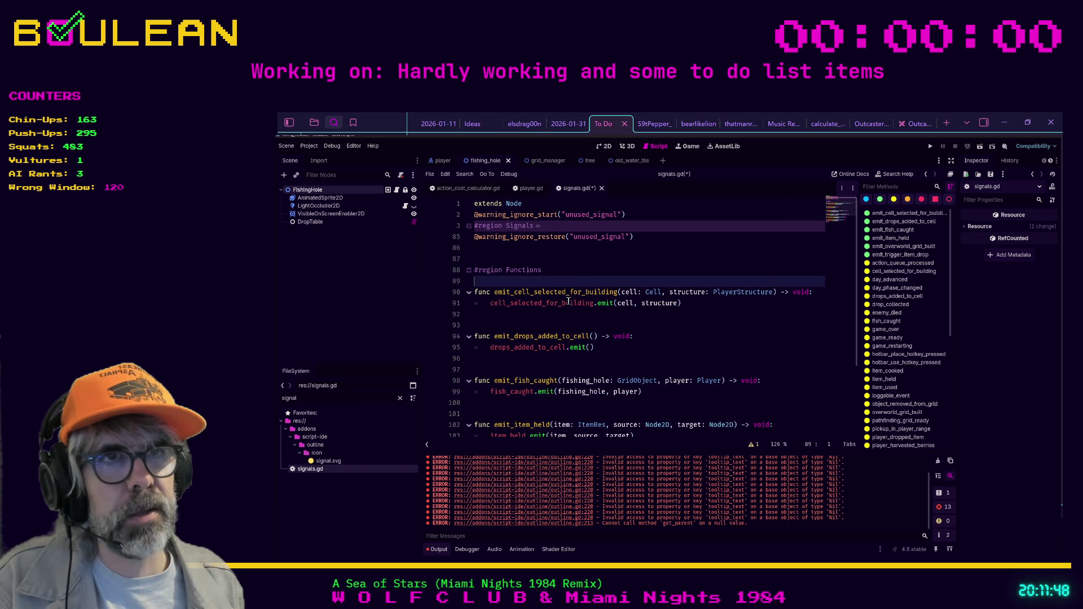
pyautogui.press('Up')
pyautogui.press('Up')
pyautogui.press('Up')
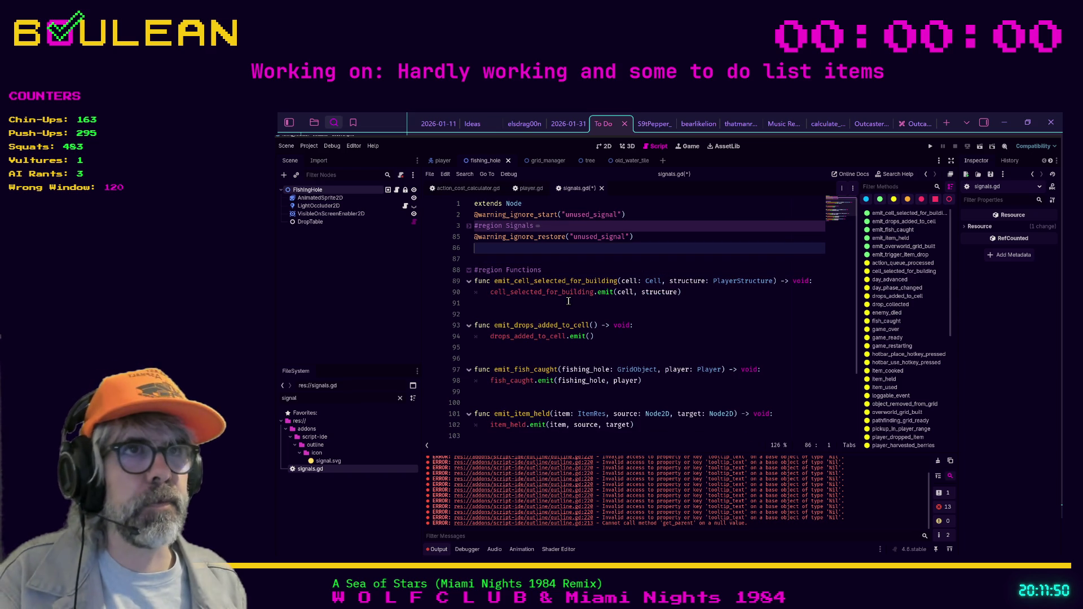
pyautogui.press('End')
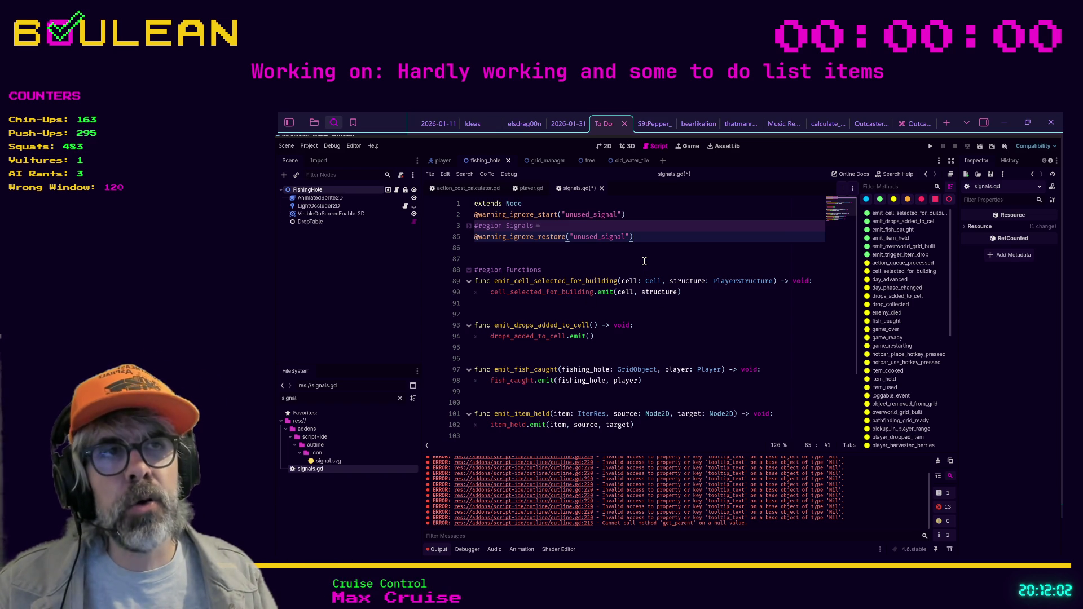
pyautogui.click(656, 249)
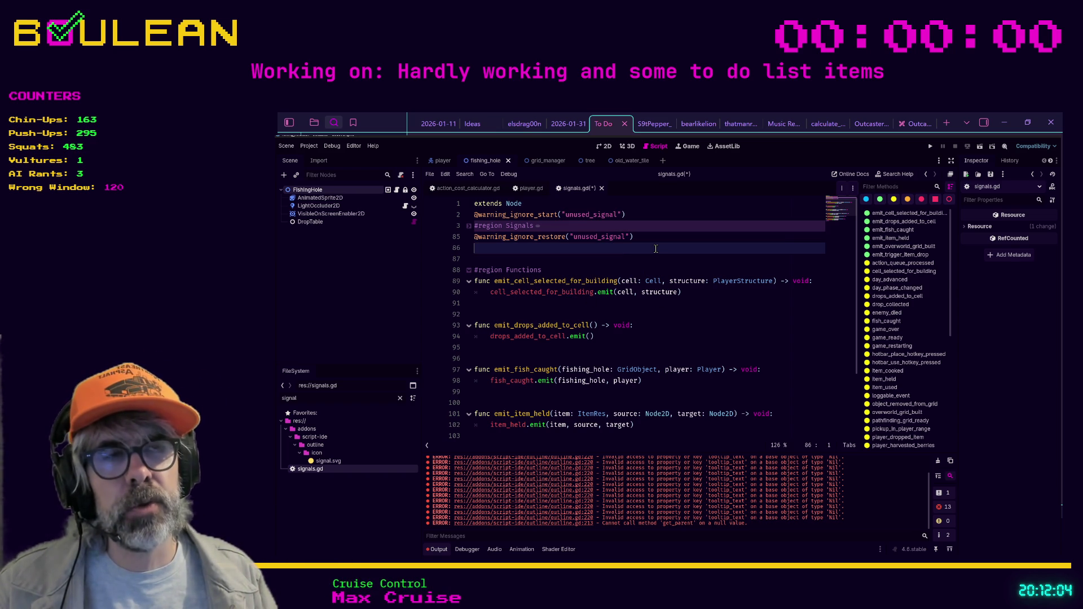
pyautogui.moveTo(656, 249)
pyautogui.mouseDown()
pyautogui.moveTo(477, 237)
pyautogui.moveTo(474, 224)
pyautogui.mouseUp()
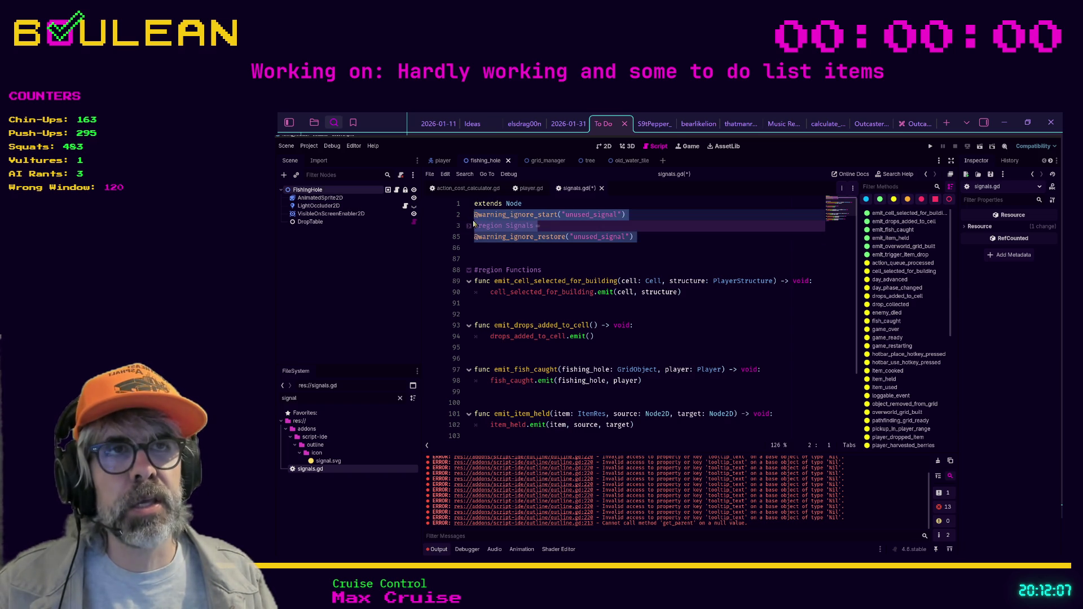
pyautogui.click(652, 240)
pyautogui.moveTo(671, 239)
pyautogui.mouseDown()
pyautogui.moveTo(496, 237)
pyautogui.moveTo(472, 216)
pyautogui.mouseUp()
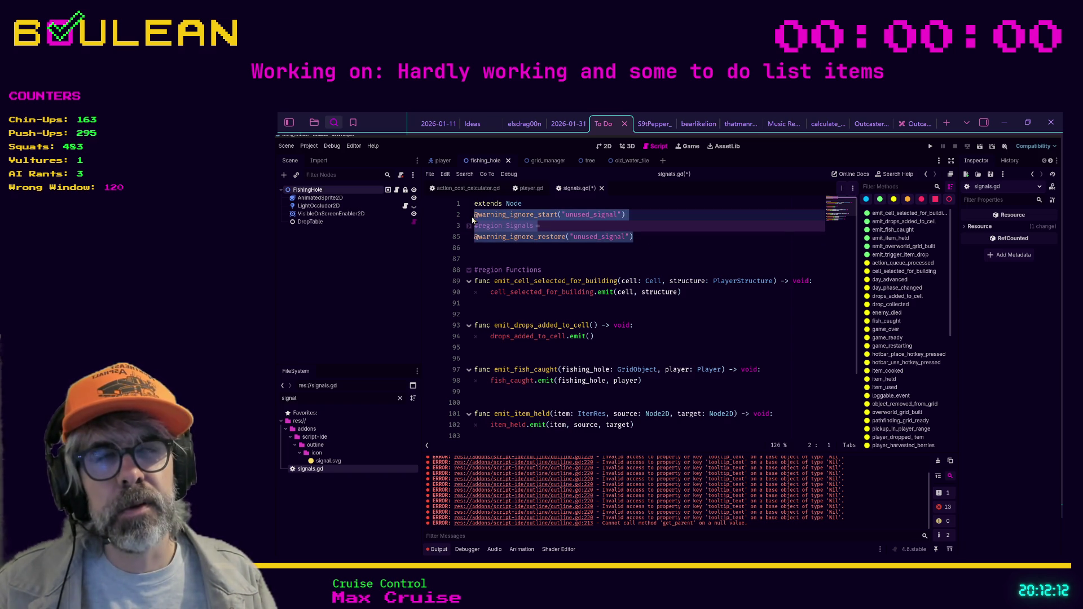
pyautogui.click(474, 214)
pyautogui.moveTo(662, 237); pyautogui.dragTo(495, 215)
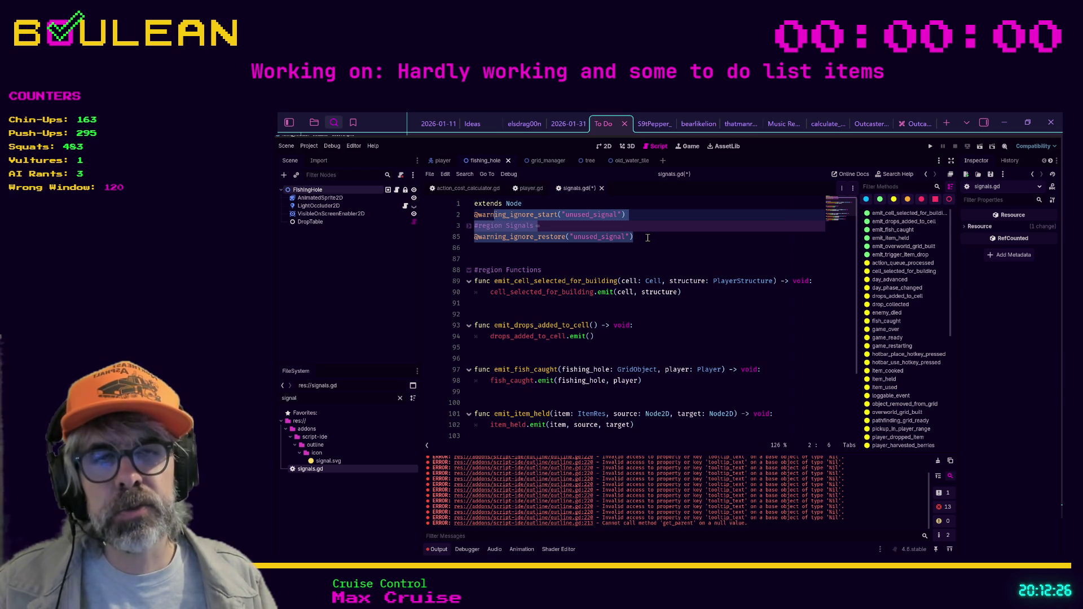
pyautogui.click(648, 237)
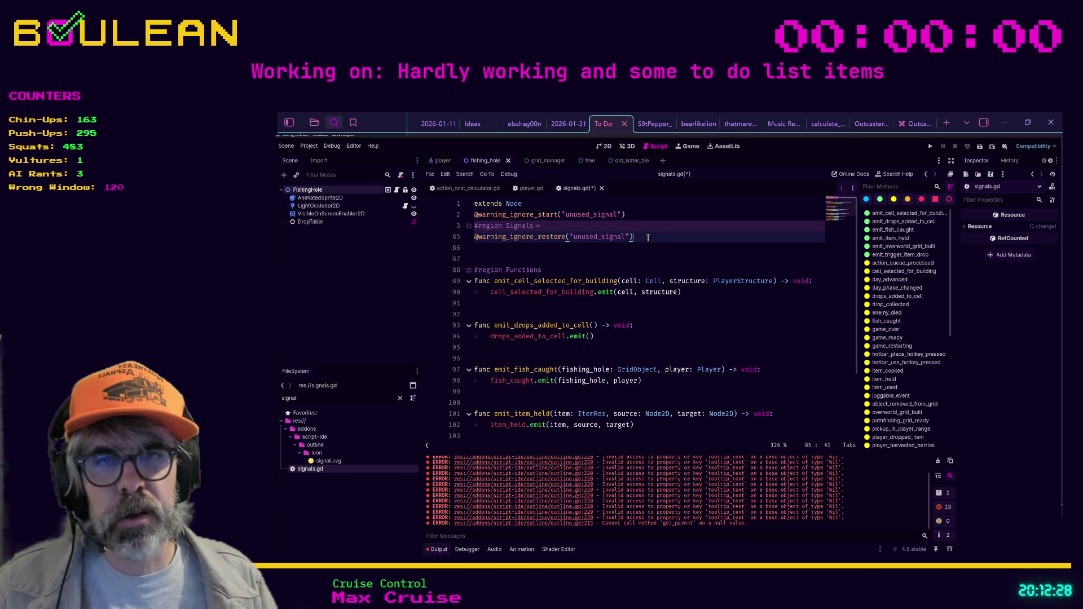
pyautogui.click(523, 250)
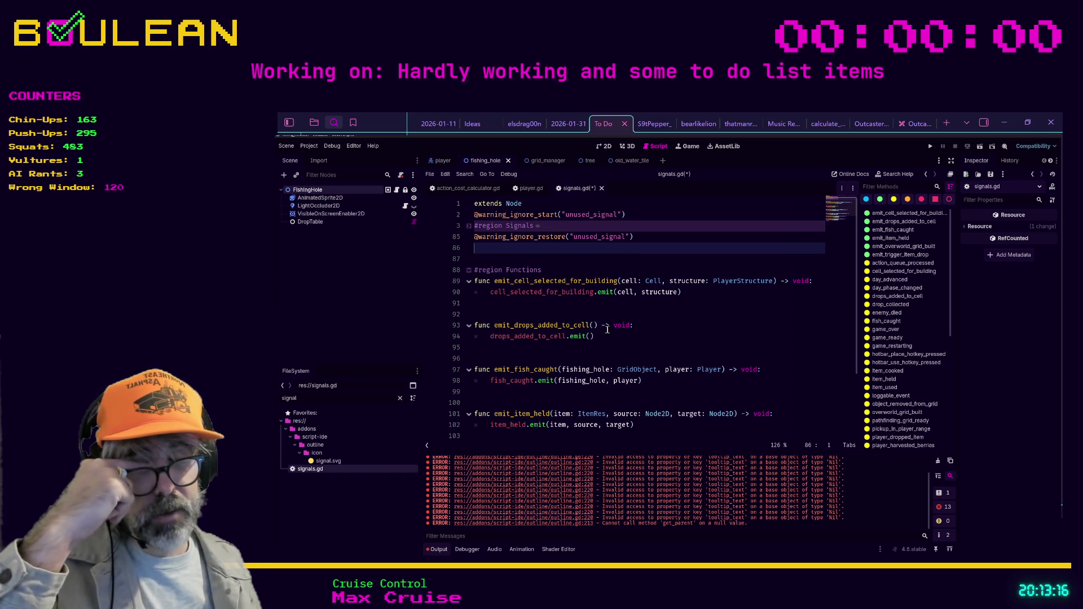
# - Save signals.gd and minimize Godot to reveal the Obsidian To Do note
pyautogui.click(580, 356)
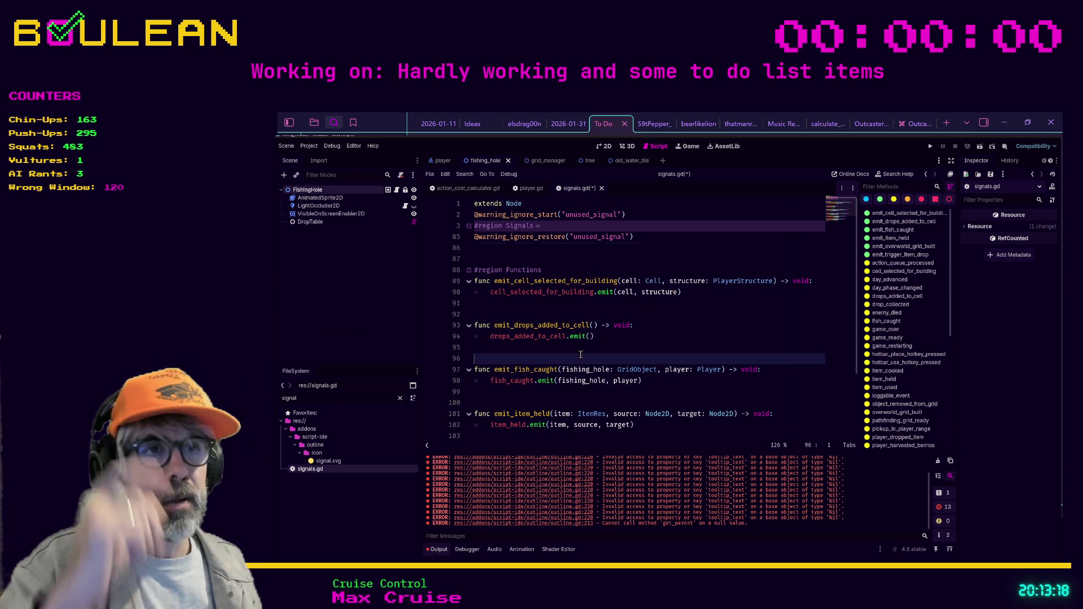
pyautogui.hotkey('ctrl', 's')
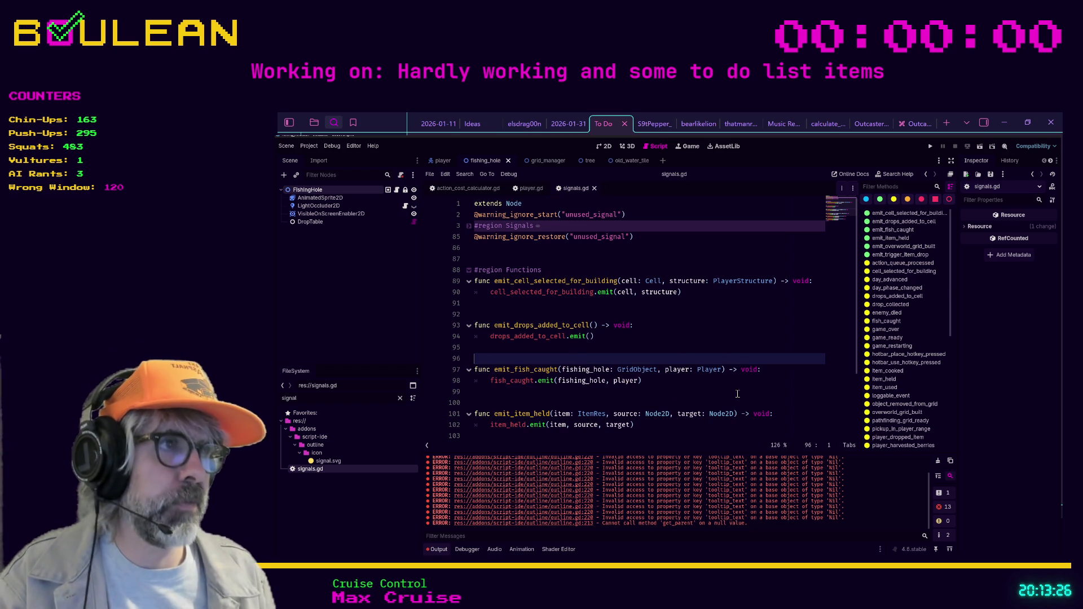
pyautogui.click(782, 394)
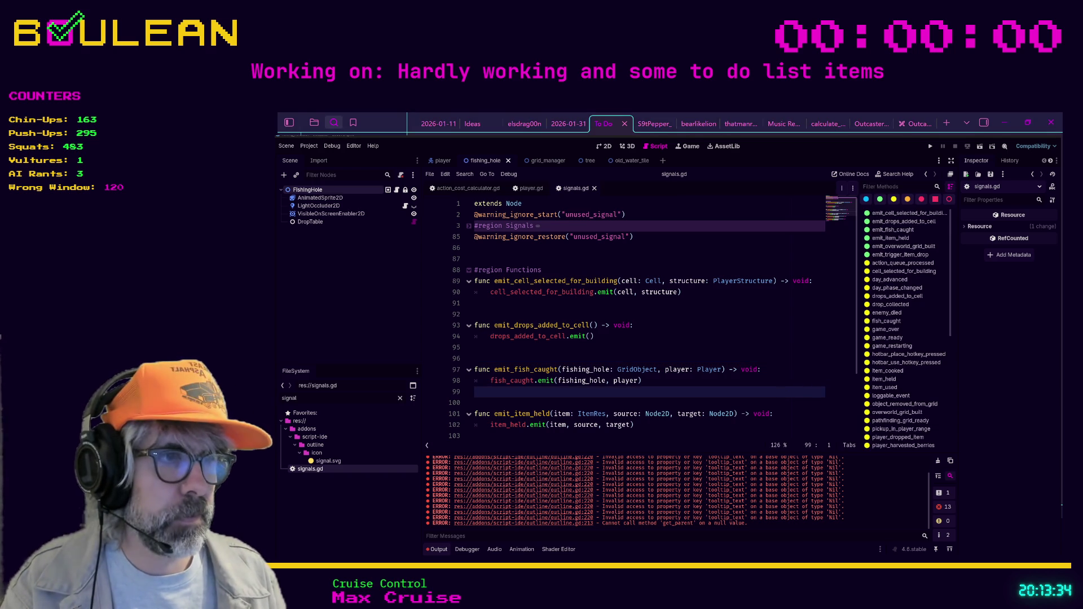
pyautogui.click(1030, 137)
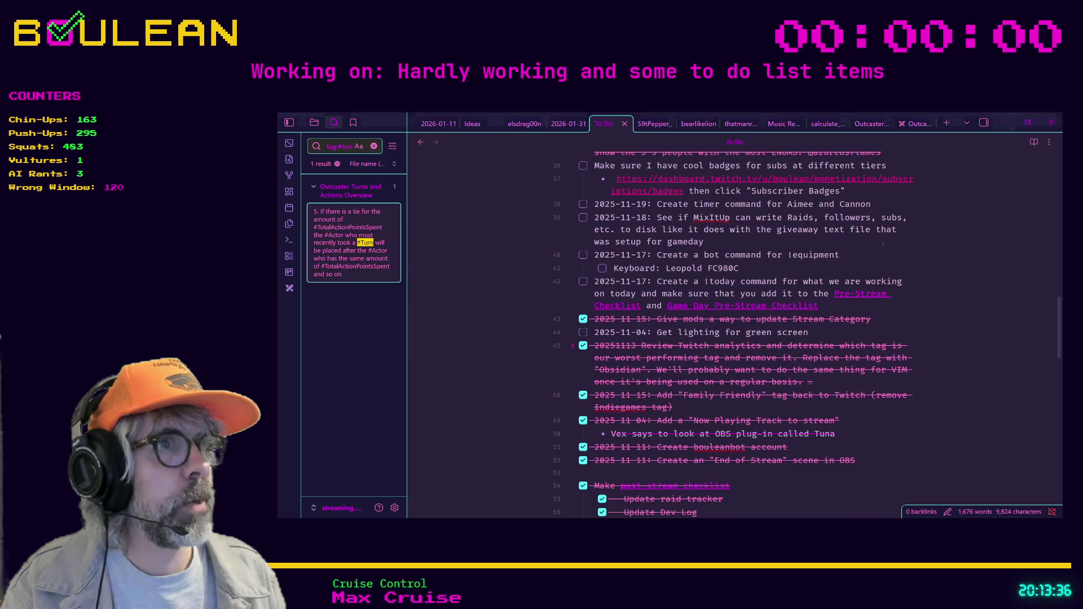
# - Open 'Things to Remember' via the quick switcher, fold the espanso section, and scroll to Godot tips
pyautogui.hotkey('ctrl', 'o')
pyautogui.write('things to')
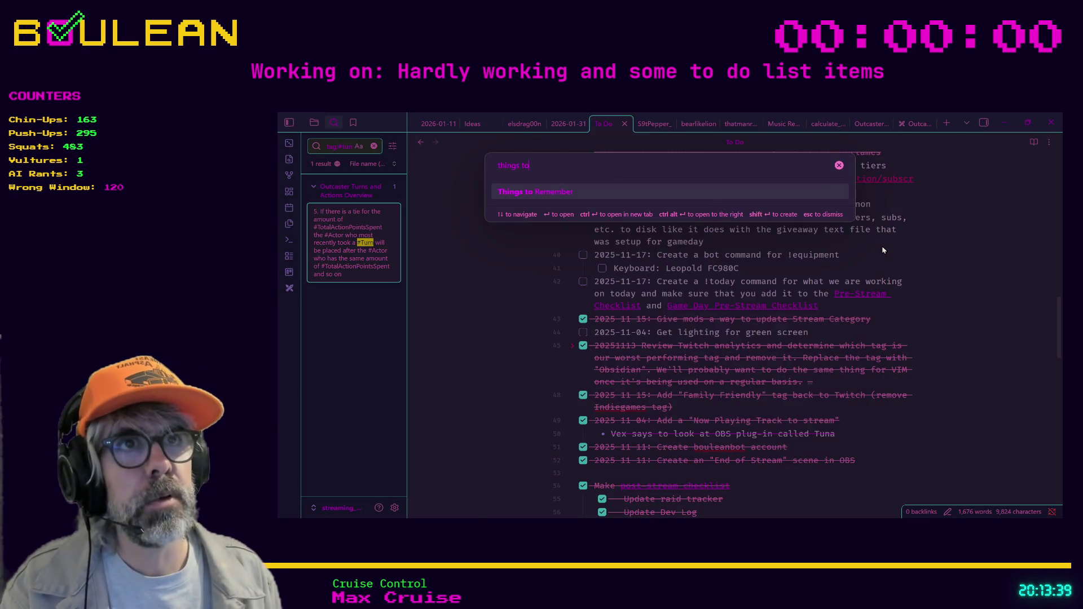
pyautogui.press('Return')
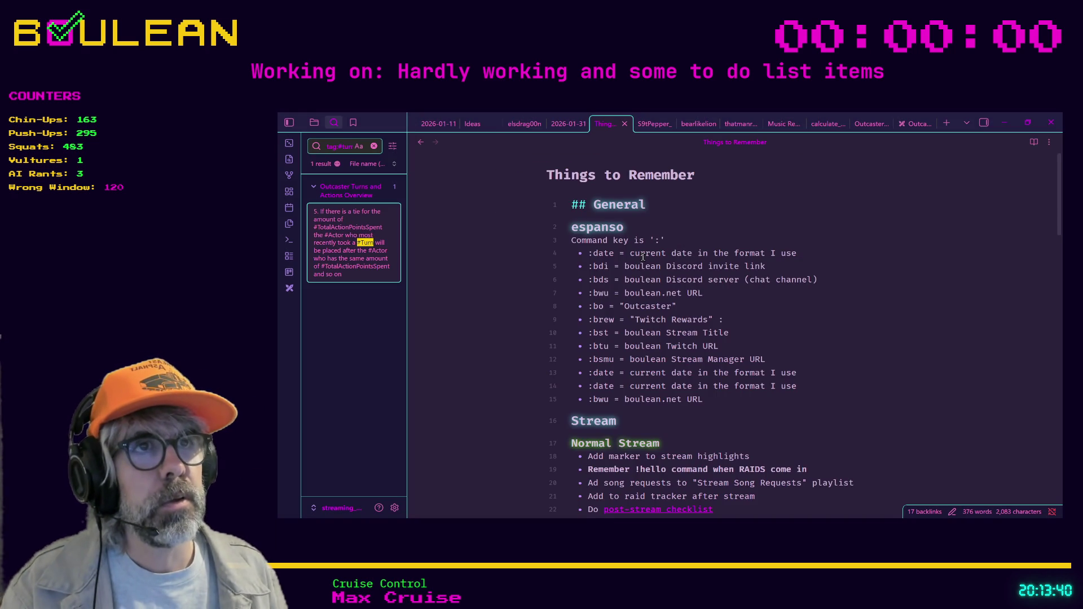
pyautogui.click(566, 227)
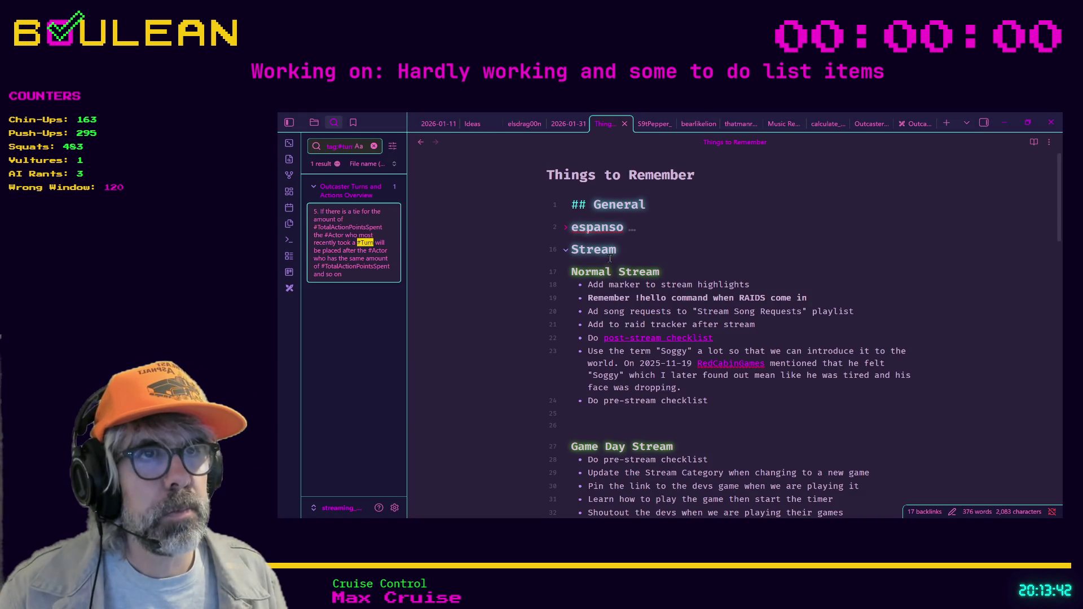
pyautogui.scroll(-6, 661, 315)
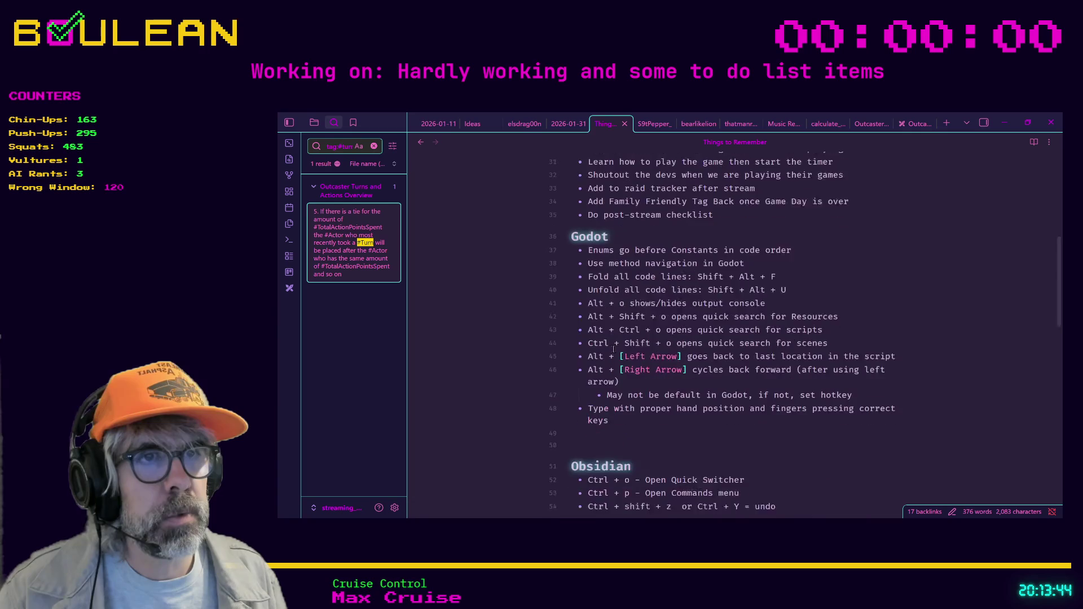
pyautogui.scroll(-1, 614, 349)
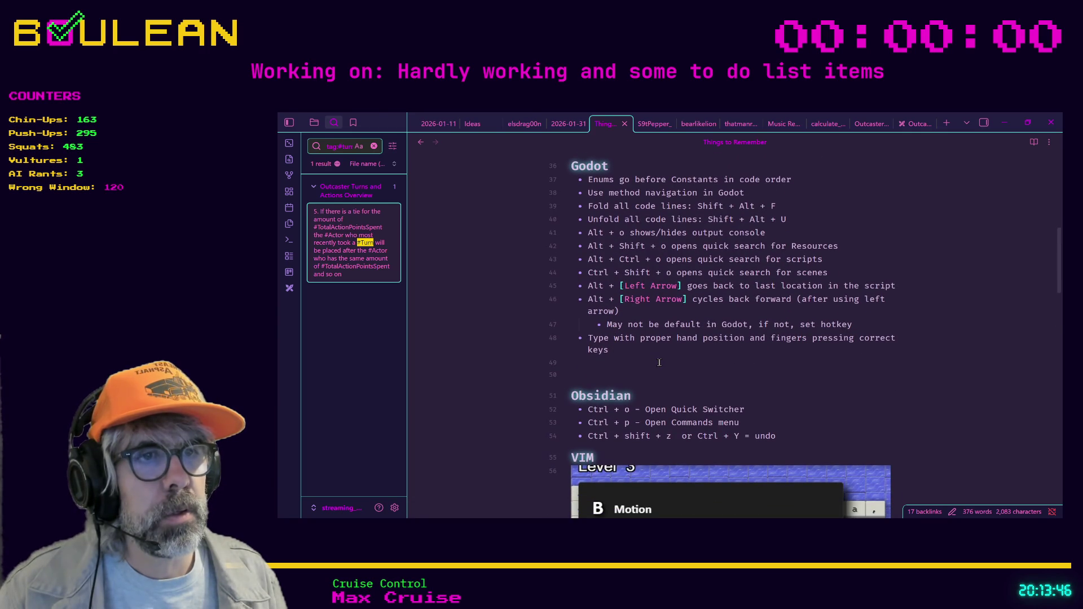
pyautogui.scroll(1, 660, 363)
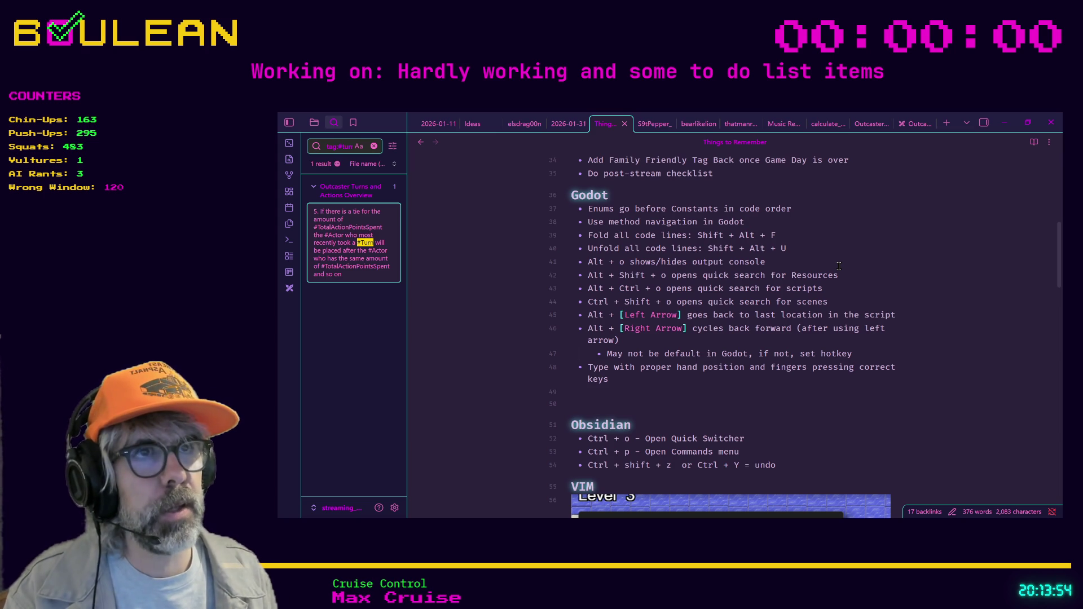
# - Delete the 'Use method navigation in Godot' tip with vim dd
pyautogui.press('d')
pyautogui.press('d')
pyautogui.press('j')
pyautogui.press('j')
pyautogui.press('j')
pyautogui.press('j')
pyautogui.press('j')
pyautogui.press('j')
pyautogui.press('k')
pyautogui.press('k')
pyautogui.press('k')
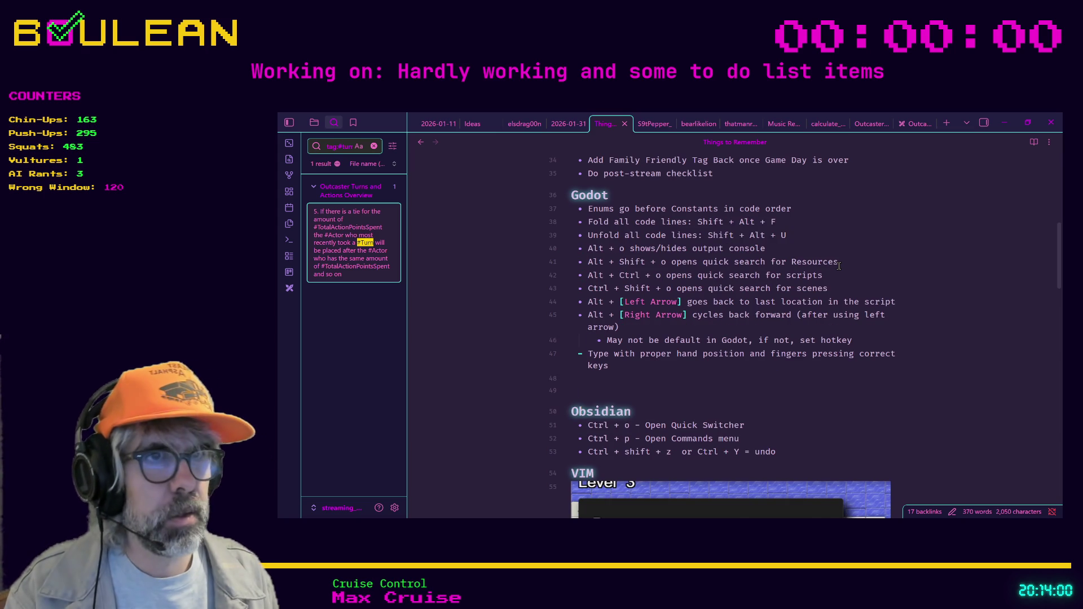
# - Add a Godot tip about the shortcut to show/hide the Script-IDE (Plugin) Window
pyautogui.write('o')
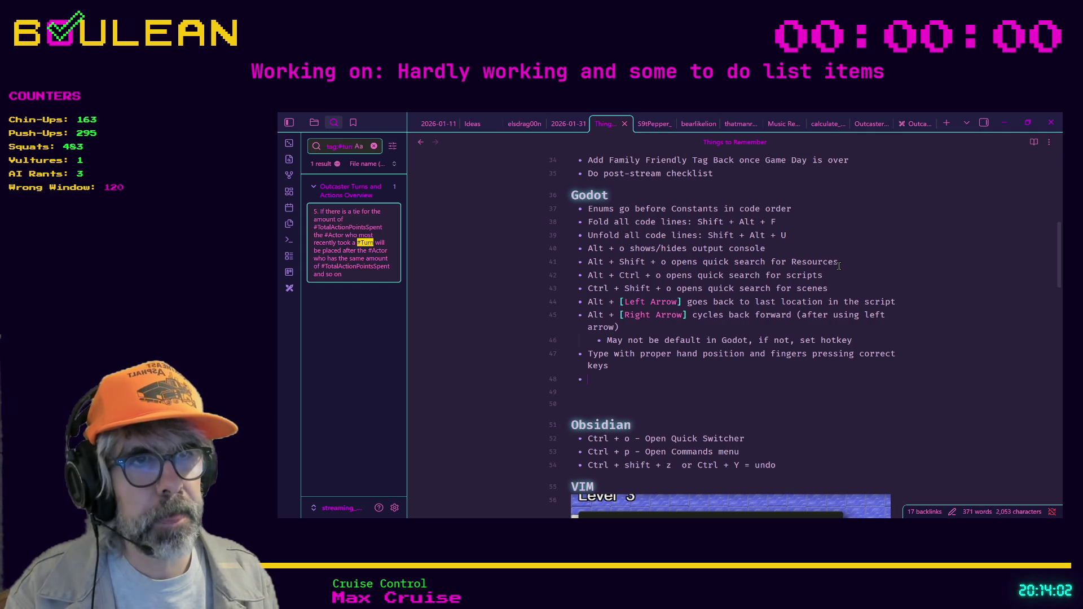
pyautogui.write('Ctrl')
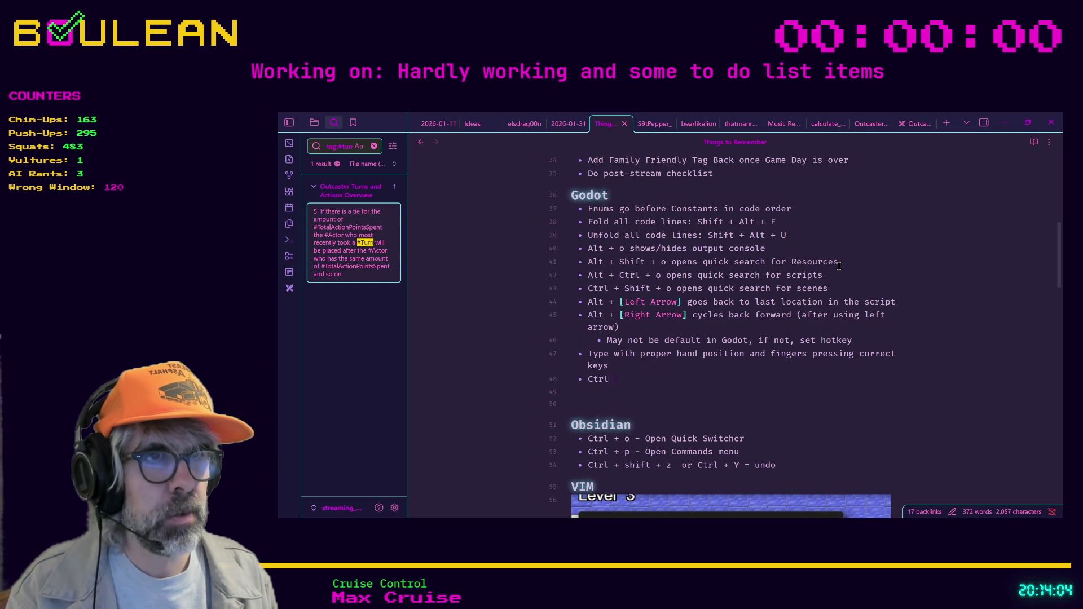
pyautogui.write('+')
pyautogui.write('o show/')
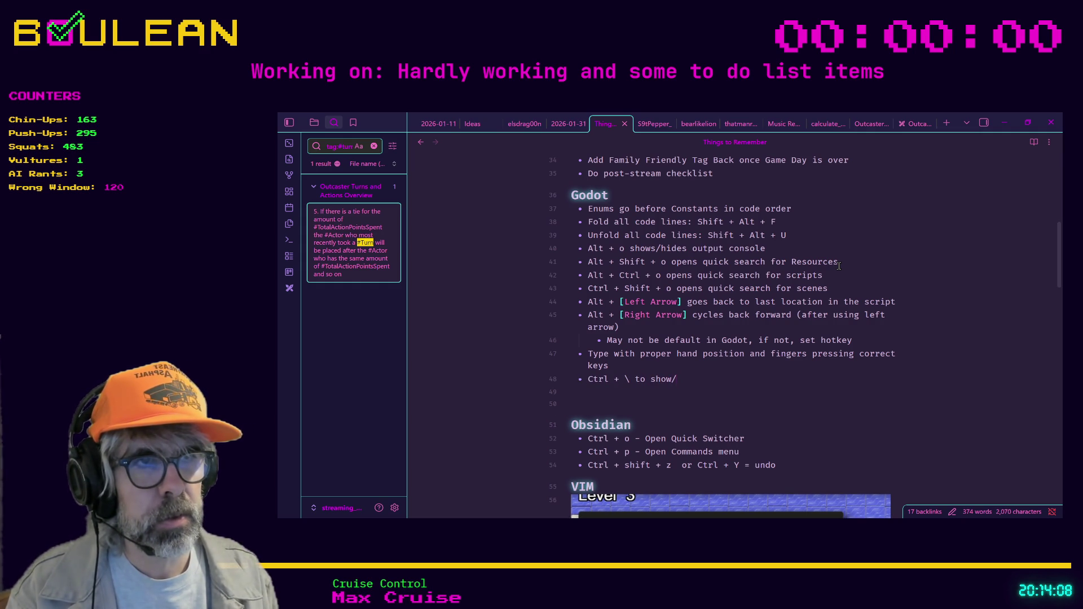
pyautogui.write('ide sc')
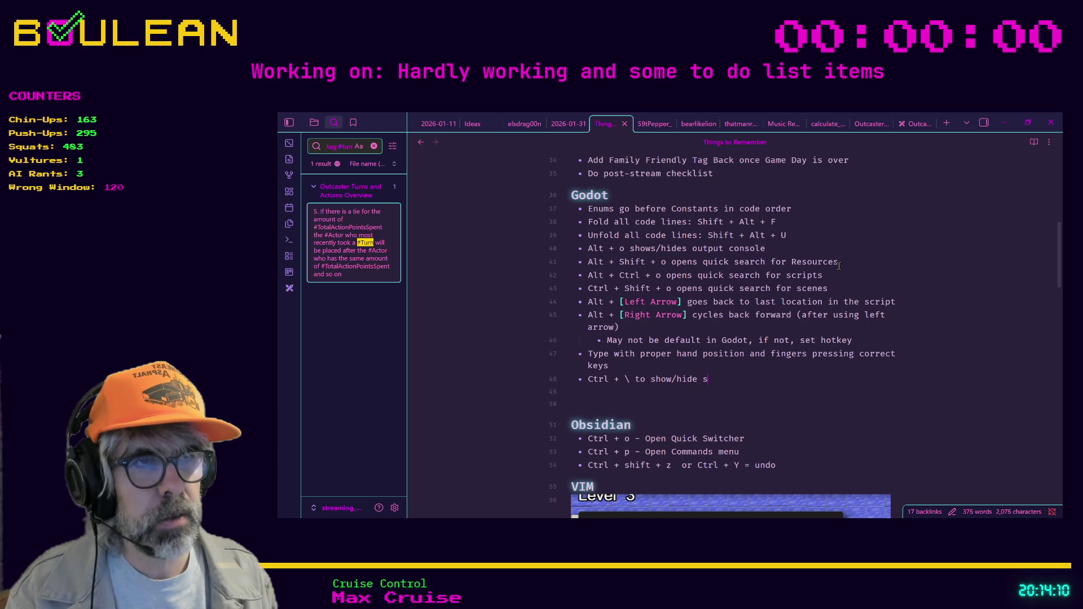
pyautogui.write('ript')
pyautogui.press('BackSpace')
pyautogui.press('BackSpace')
pyautogui.press('BackSpace')
pyautogui.write('Script')
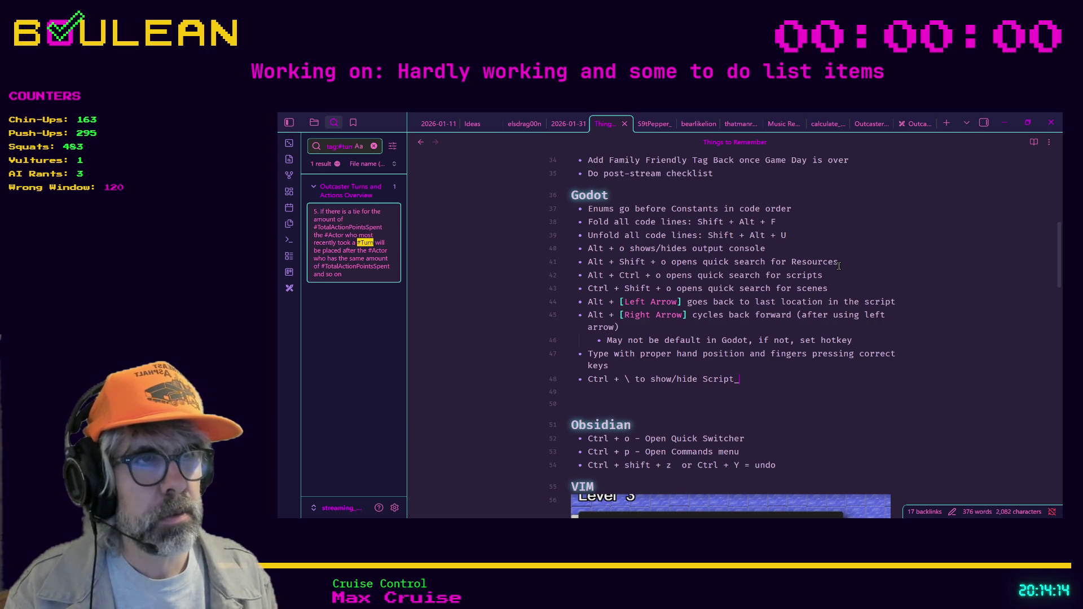
pyautogui.write('-IDE (Plu')
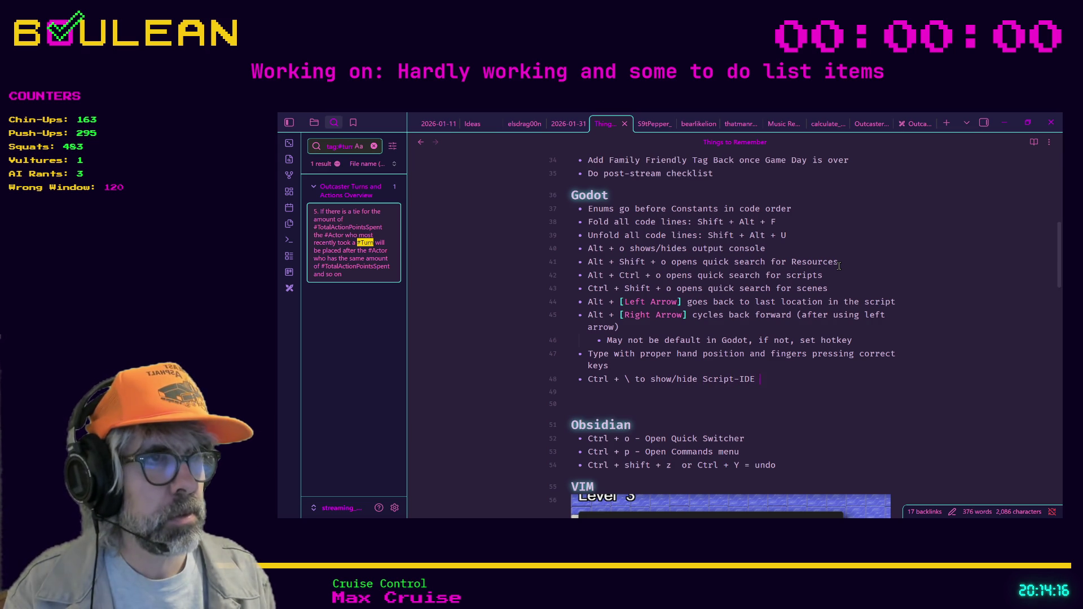
pyautogui.write('Window')
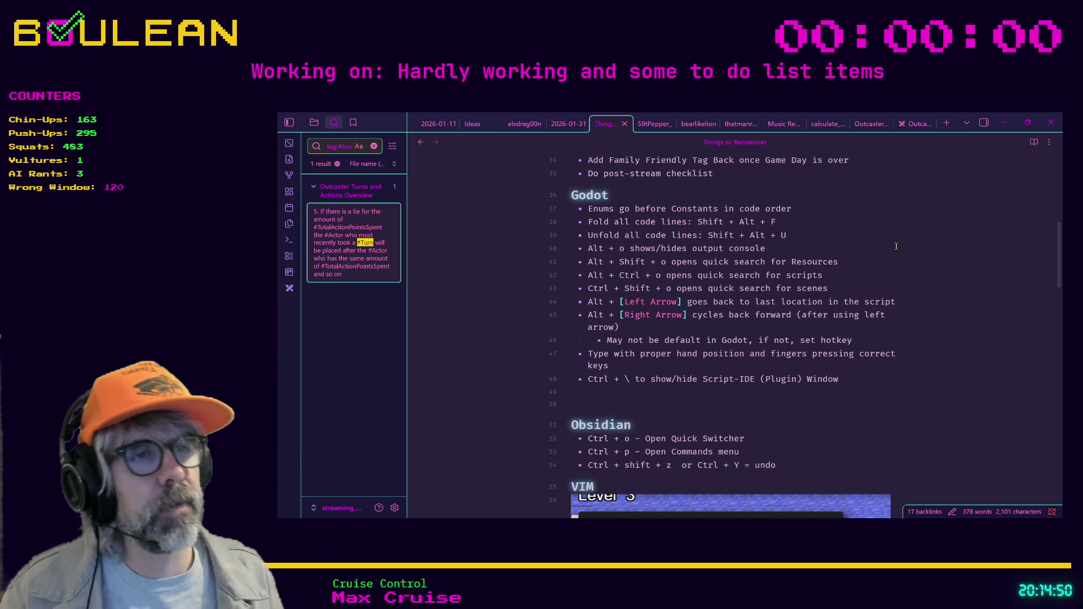
# - Minimize Obsidian and return to Godot's signals.gd script, placing the caret around lines 94–100
pyautogui.click(1007, 126)
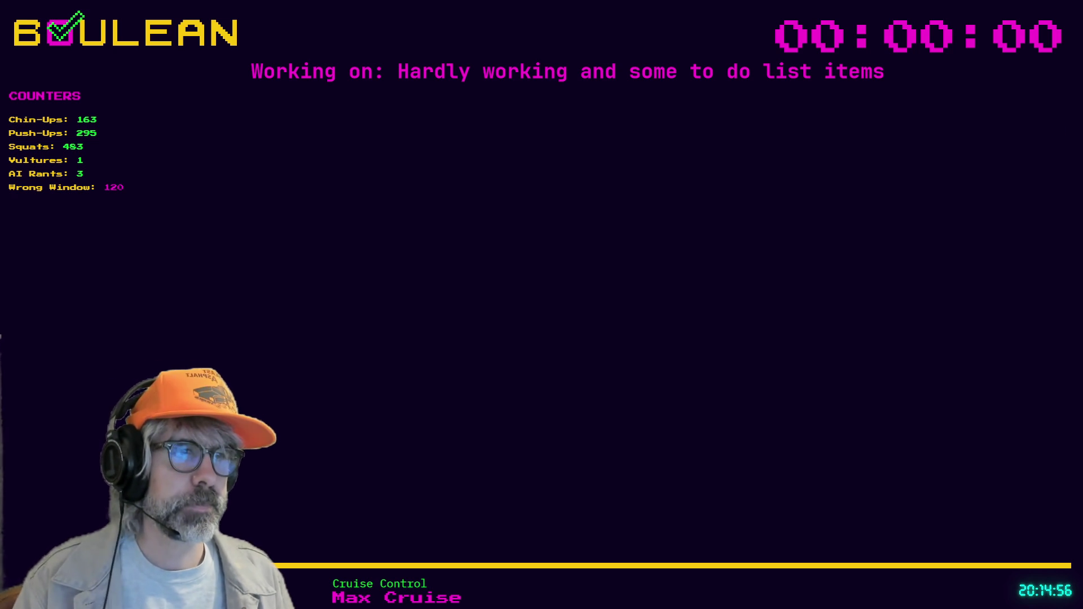
pyautogui.hotkey('alt', 'Tab')
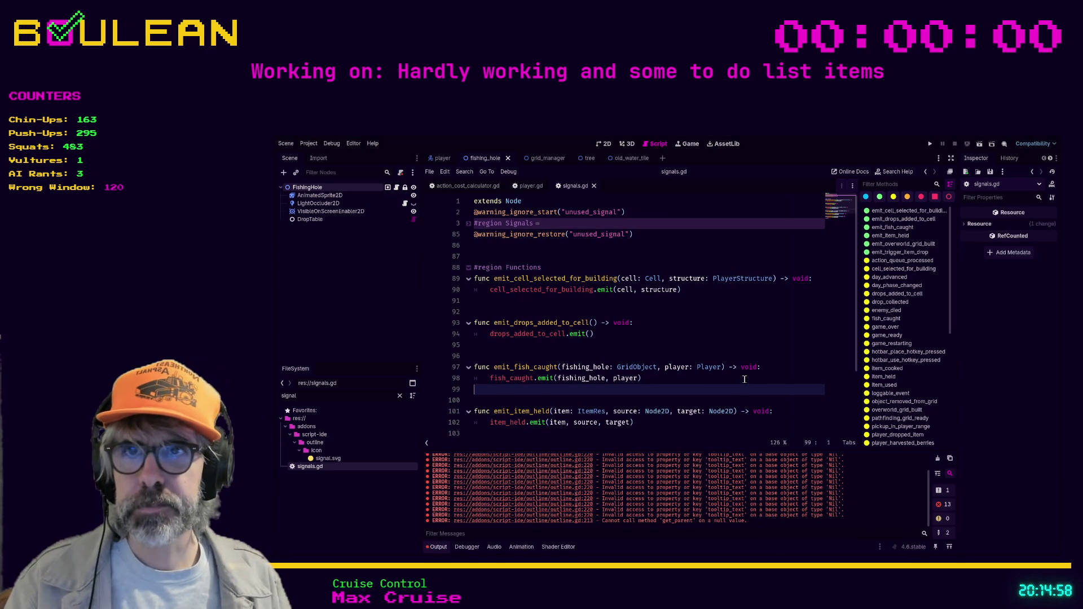
pyautogui.click(752, 332)
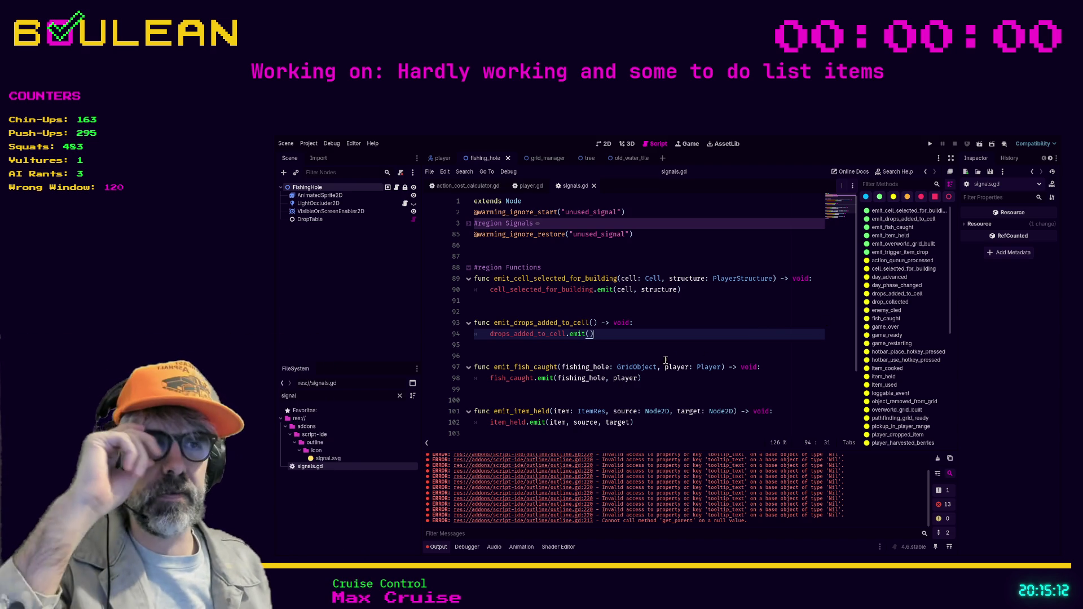
pyautogui.click(648, 349)
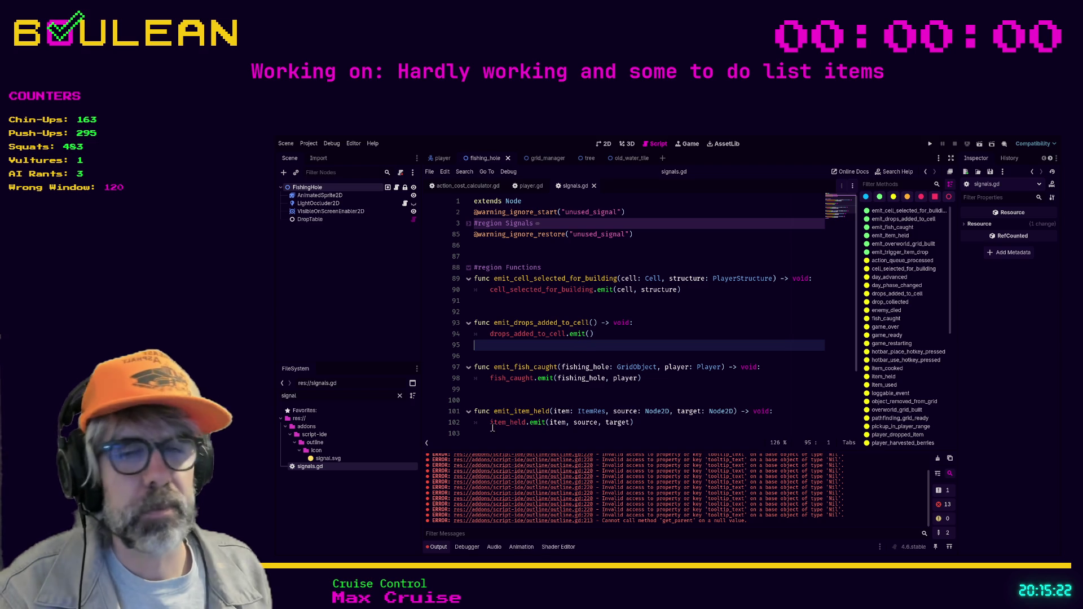
pyautogui.click(640, 398)
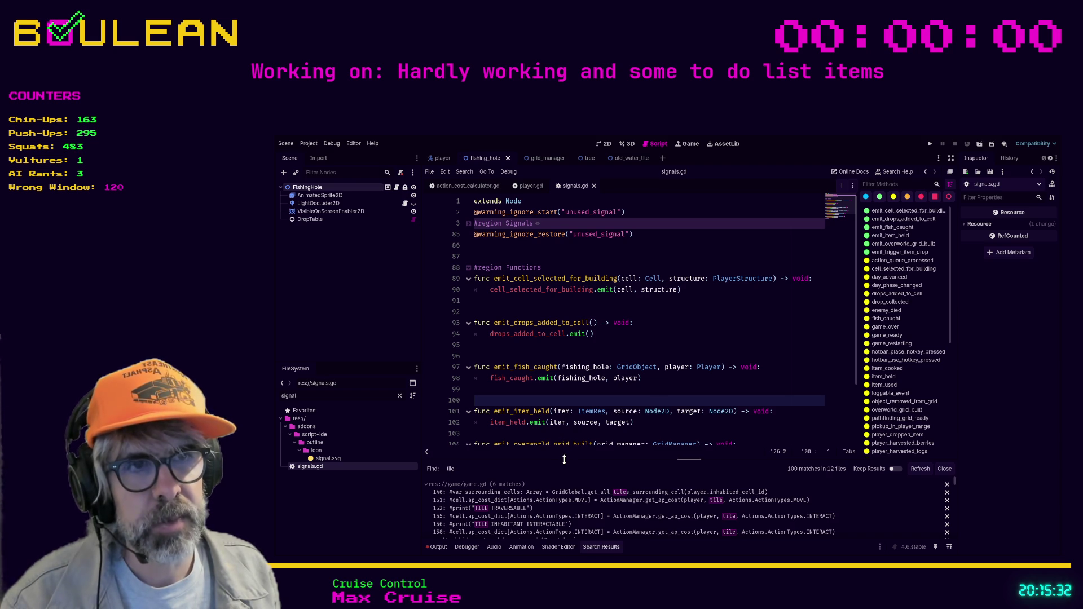
# - Enlarge the search panel, keep the 'tile' results, and open game.gd at line 146
pyautogui.moveTo(565, 460); pyautogui.dragTo(564, 425)
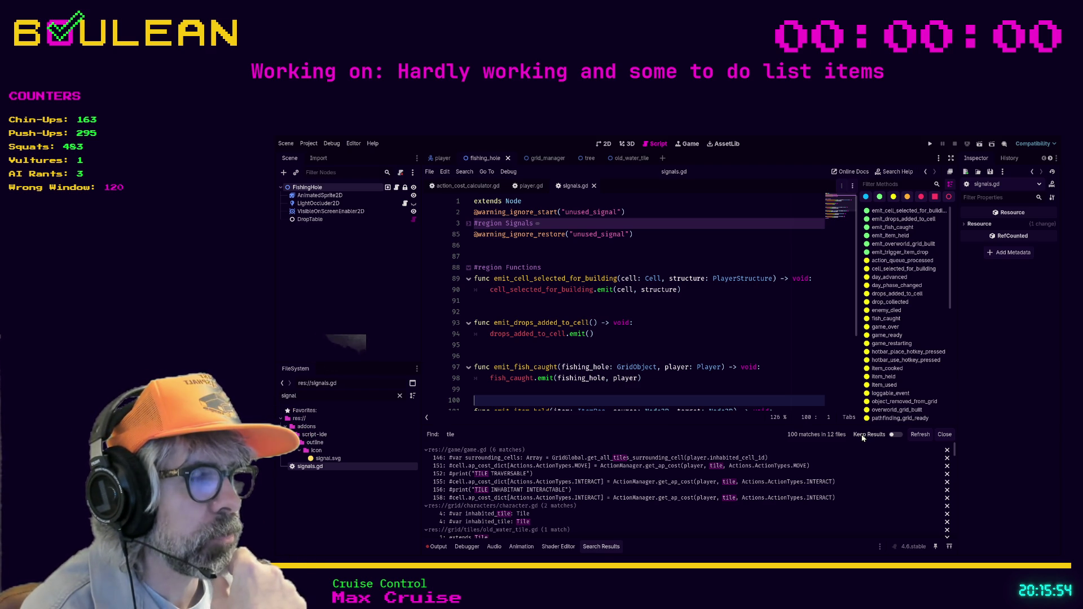
pyautogui.click(895, 435)
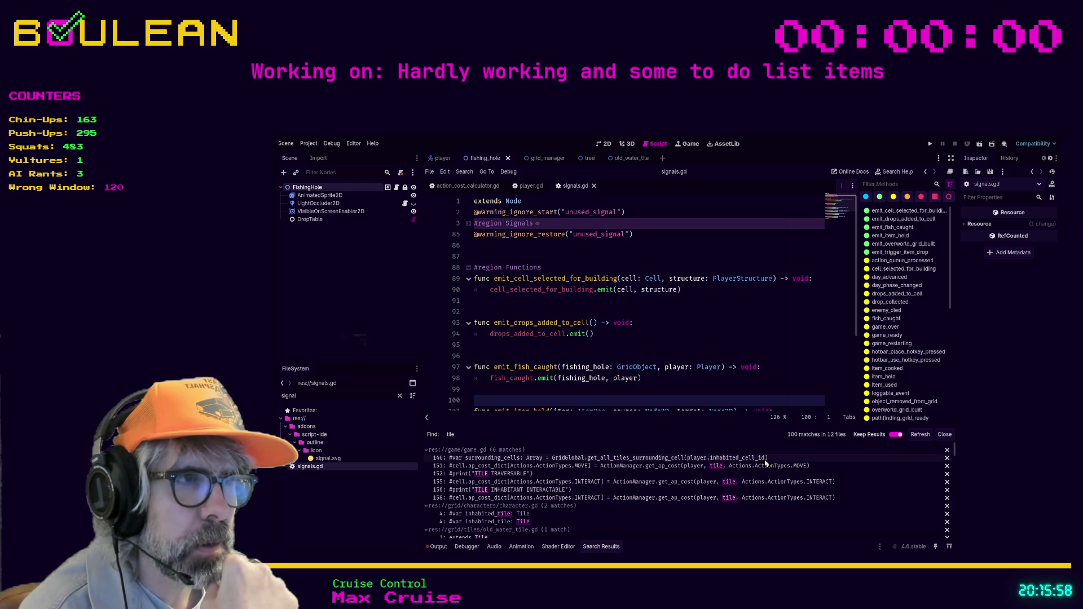
pyautogui.click(766, 458)
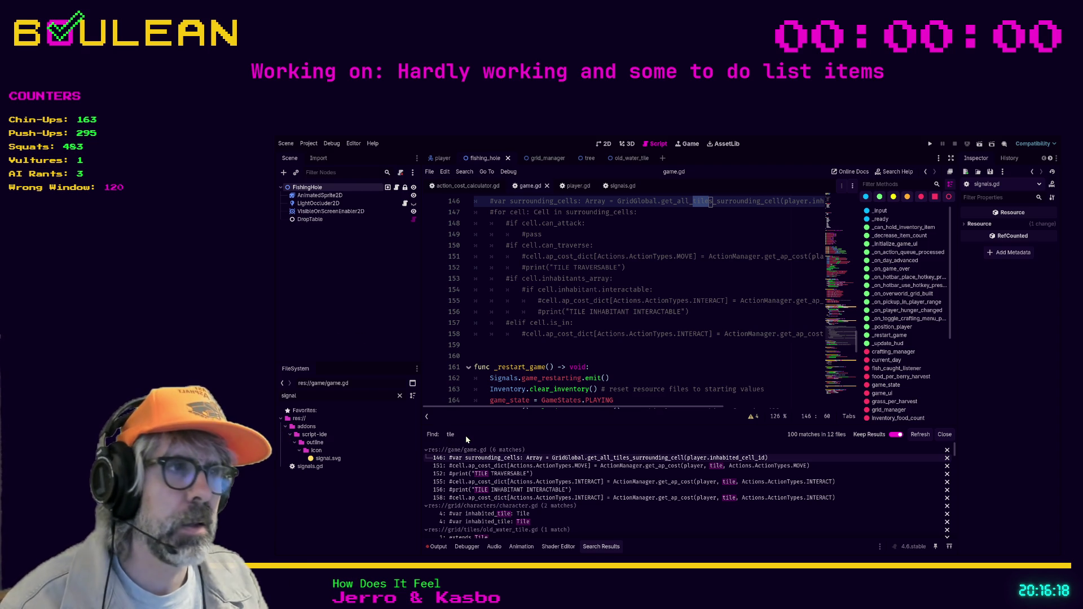
# - Run a second project-wide search for 'test' from game.gd
pyautogui.click(691, 377)
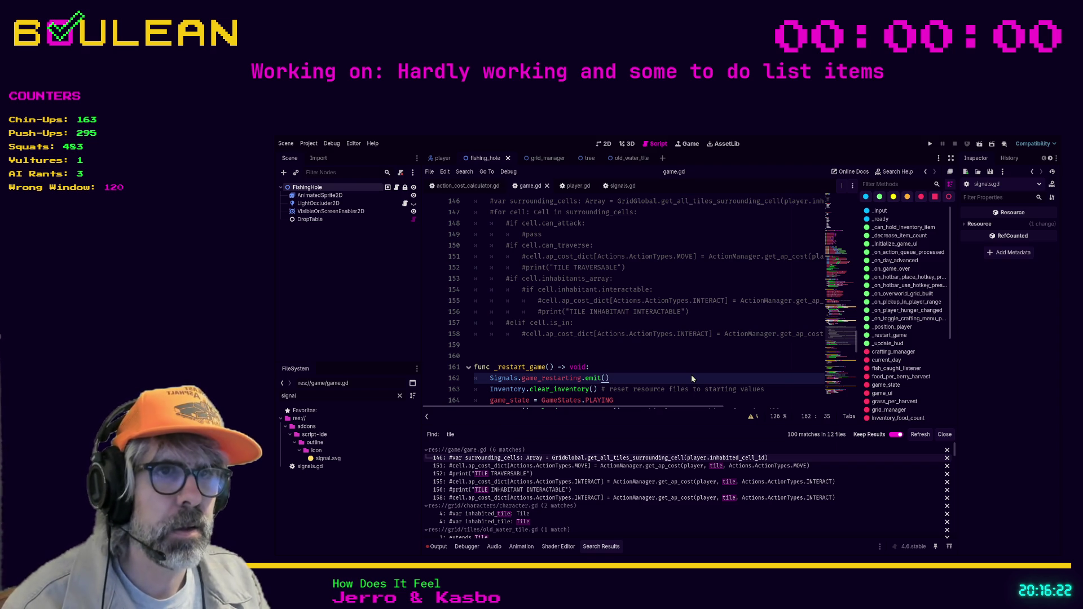
pyautogui.hotkey('ctrl', 'shift', 'f')
pyautogui.write('test')
pyautogui.press('Return')
# - Compare the 'test' and 'tile' result tabs, ending on the 'tile' results
pyautogui.click(438, 432)
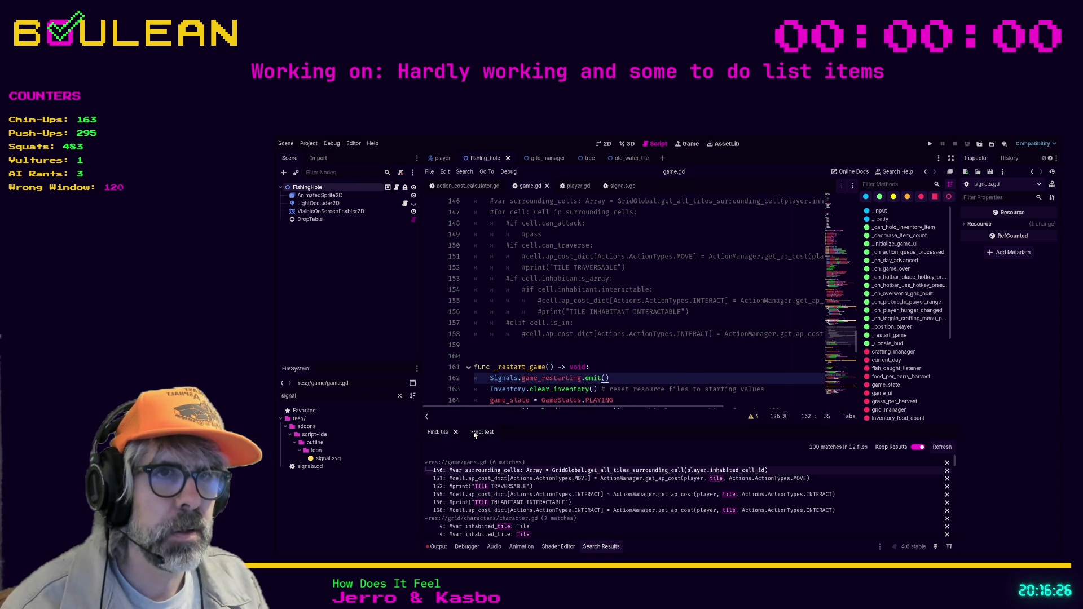
pyautogui.click(476, 433)
pyautogui.click(445, 433)
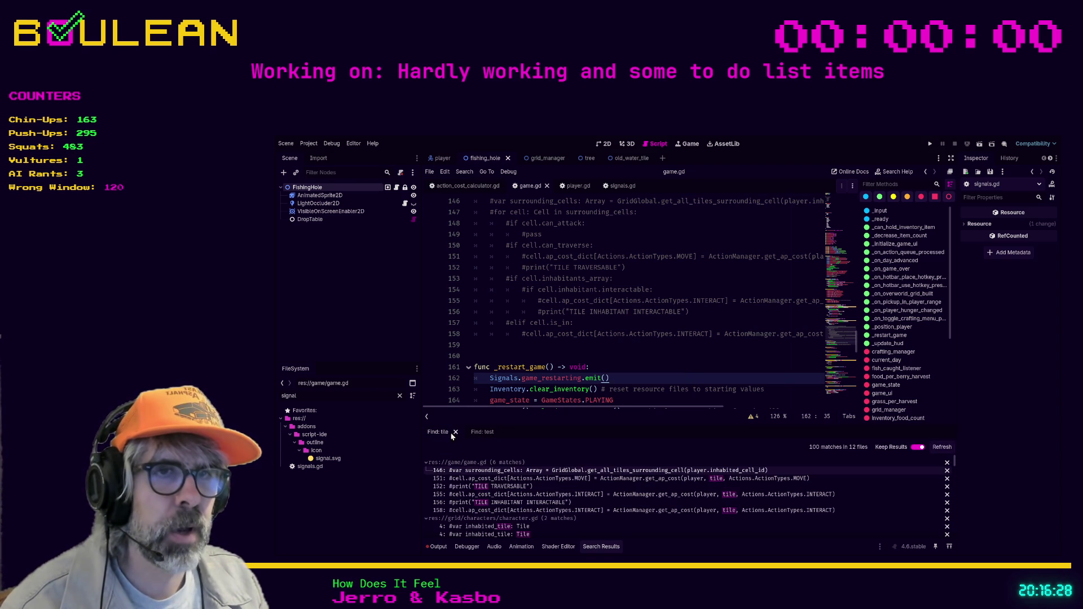
pyautogui.click(481, 432)
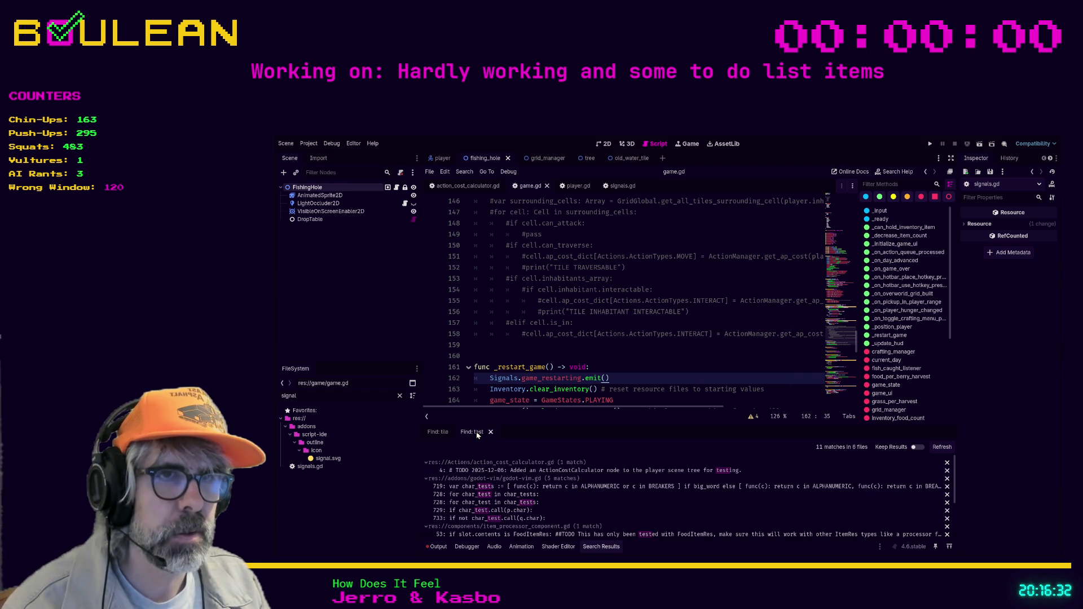
pyautogui.click(444, 432)
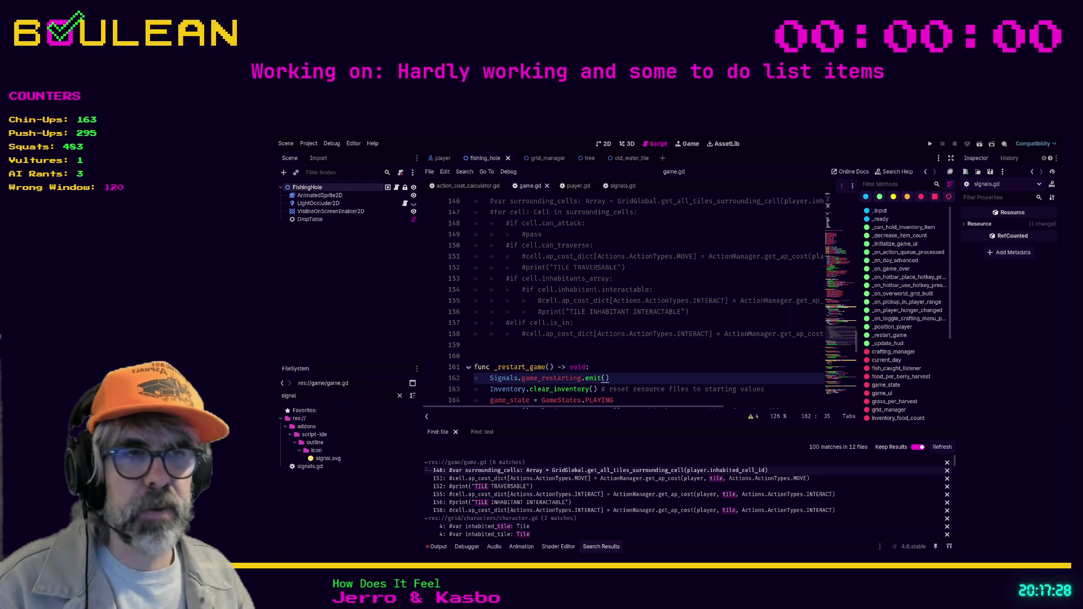
pyautogui.press('Up')
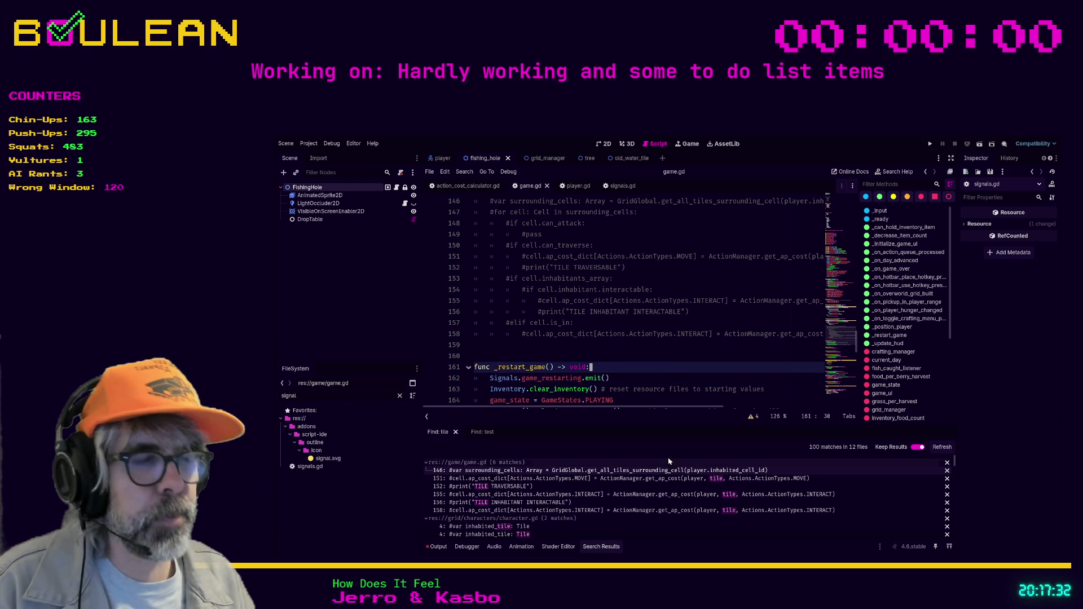
# - Drag the splitter above the bottom panel upward to show more of the 100 'tile' matches
pyautogui.moveTo(646, 424); pyautogui.dragTo(644, 404)
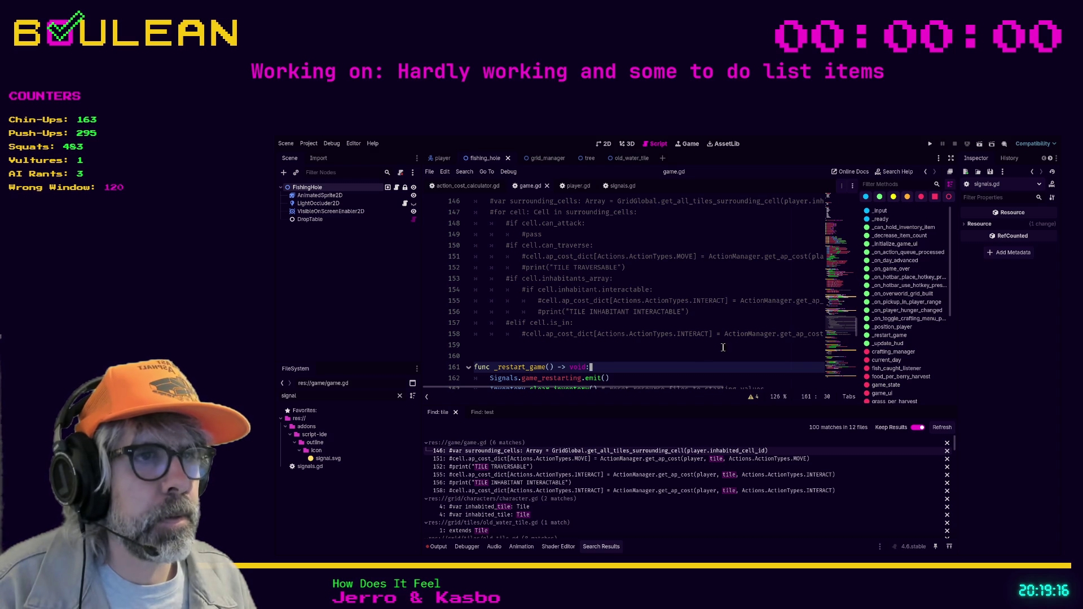
# - Open old_water_tile.gd from the '1: extends Tile' result and run the project with F5
pyautogui.click(615, 377)
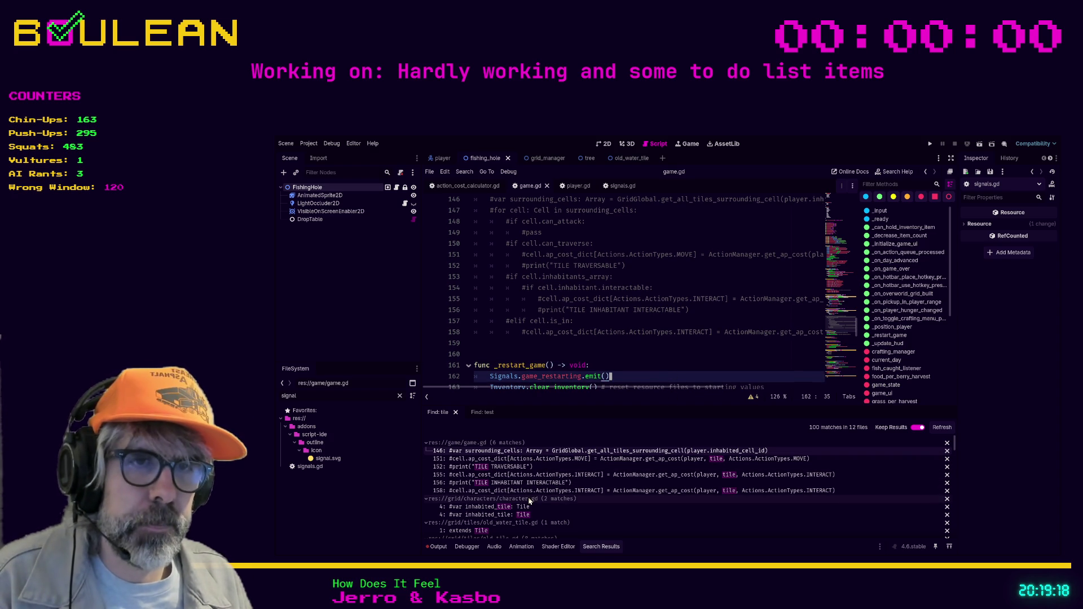
pyautogui.scroll(-1, 530, 501)
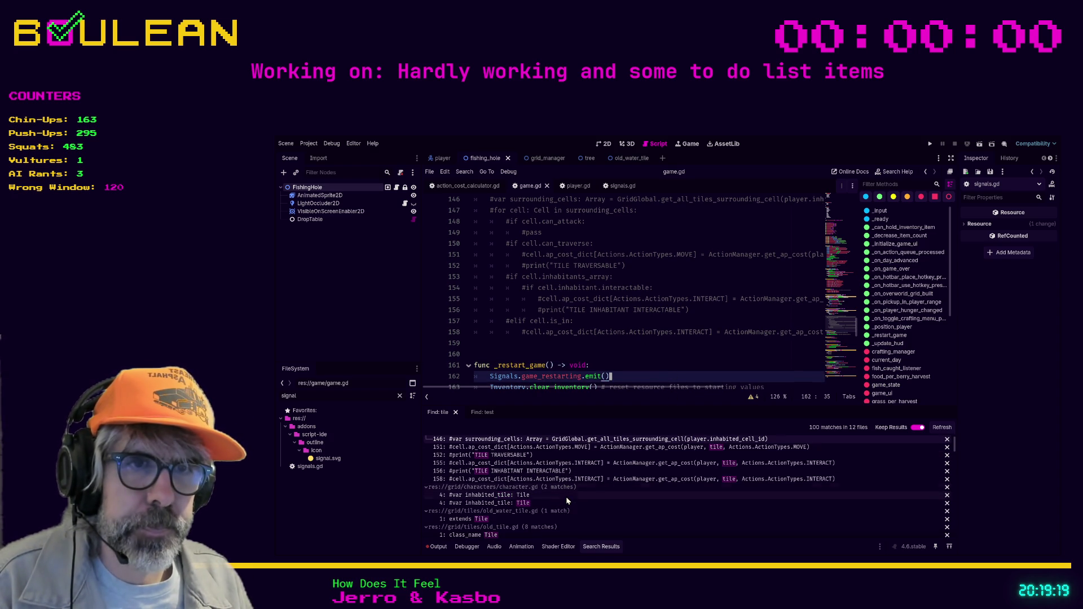
pyautogui.click(500, 519)
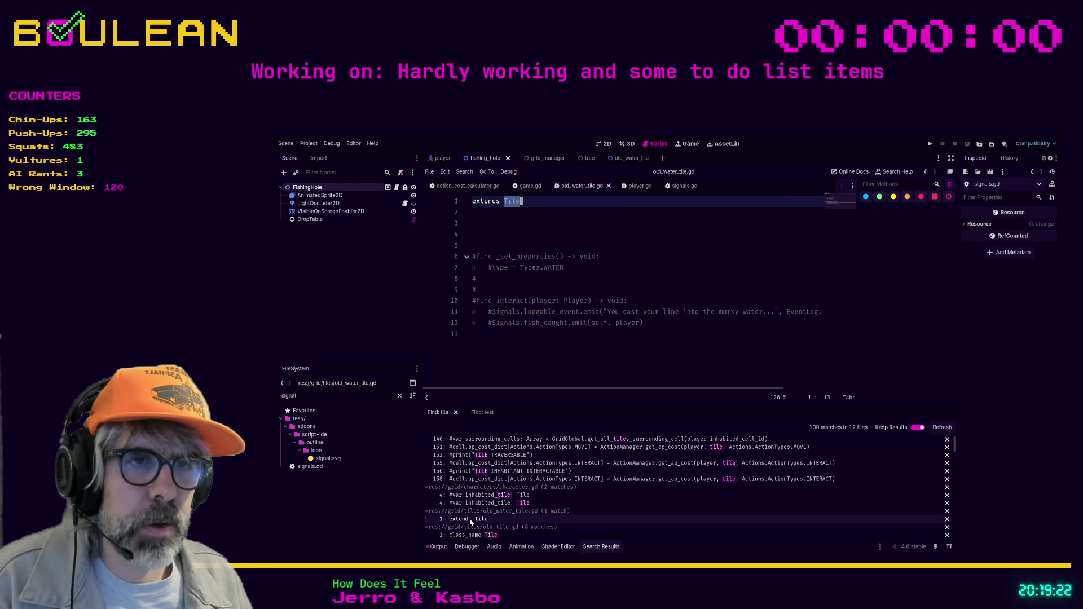
pyautogui.click(567, 363)
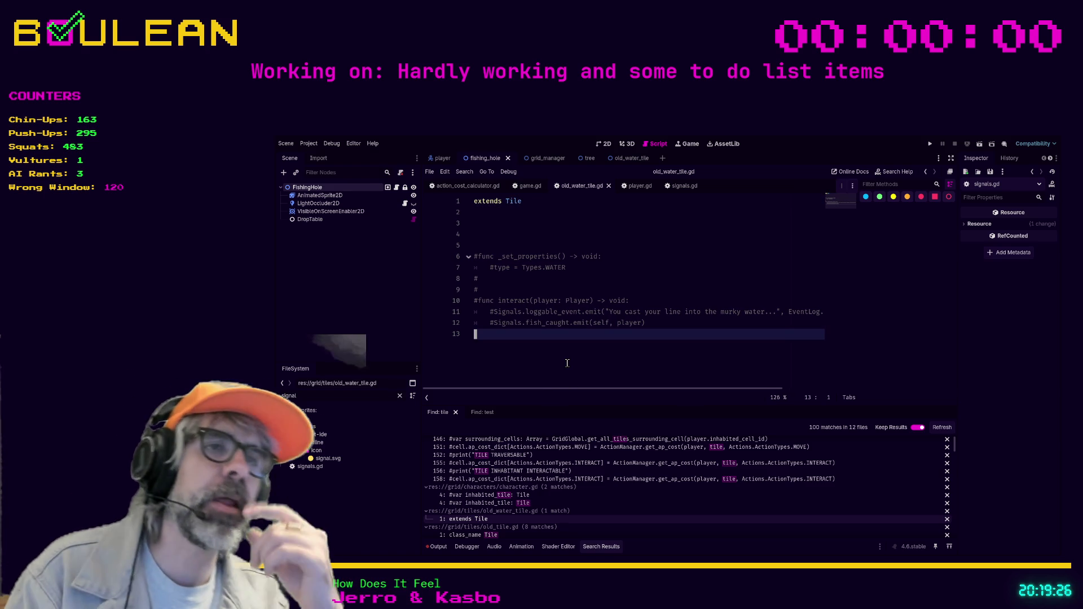
pyautogui.press('F5')
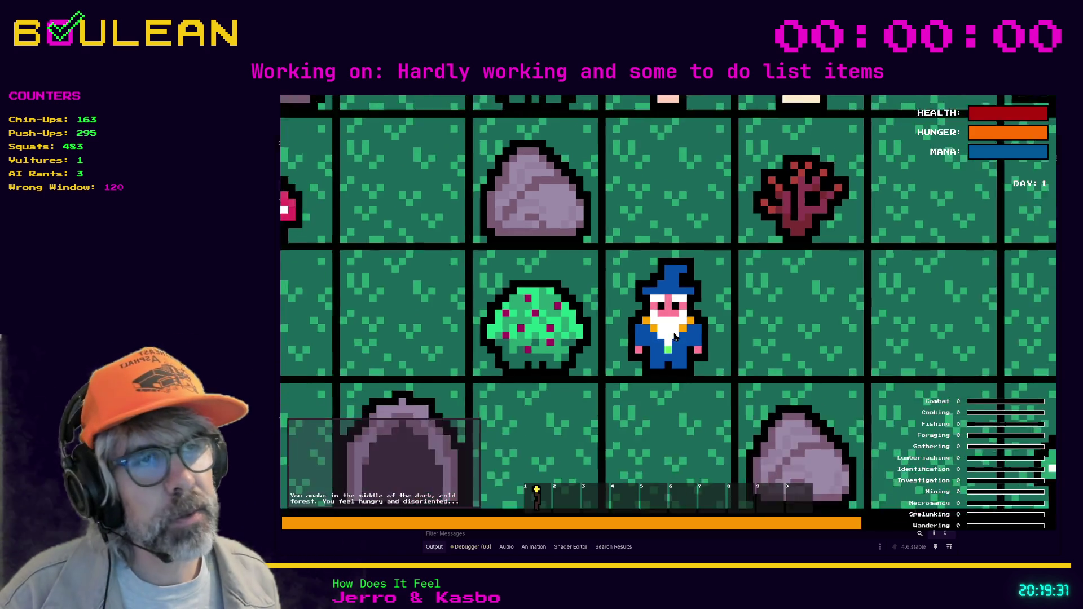
# - Walk the wizard right and down until it stands beside the water
pyautogui.scroll(-3, 675, 337)
pyautogui.press('Right')
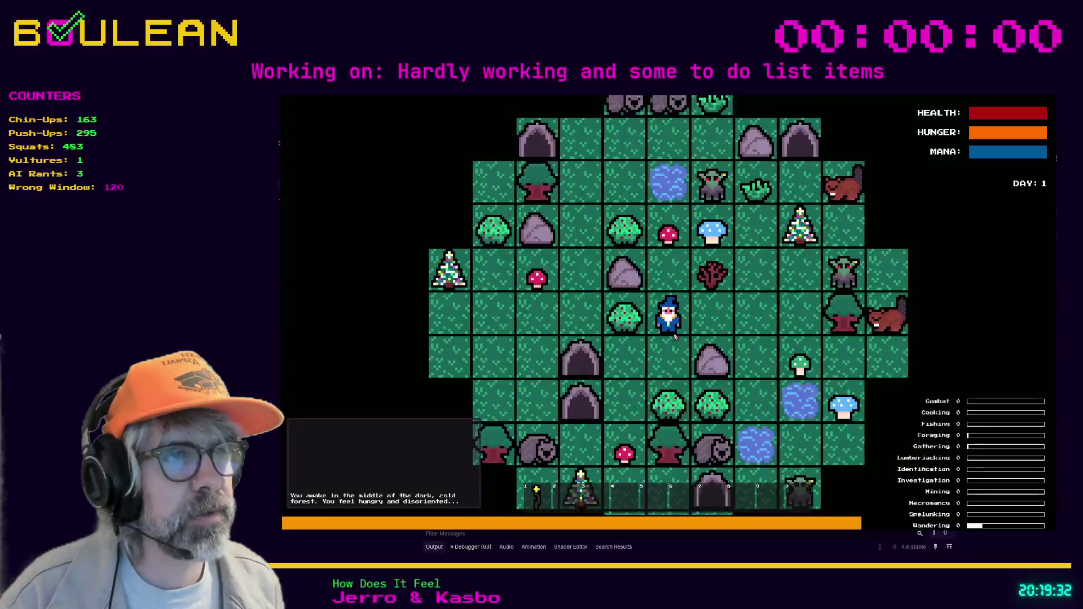
pyautogui.press('Right')
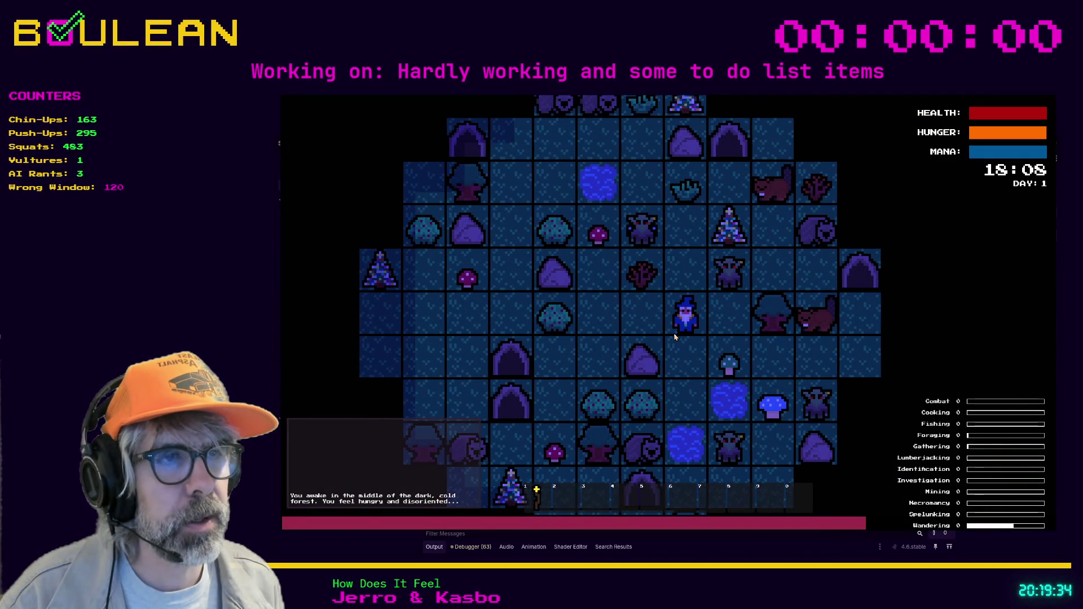
pyautogui.press('Down')
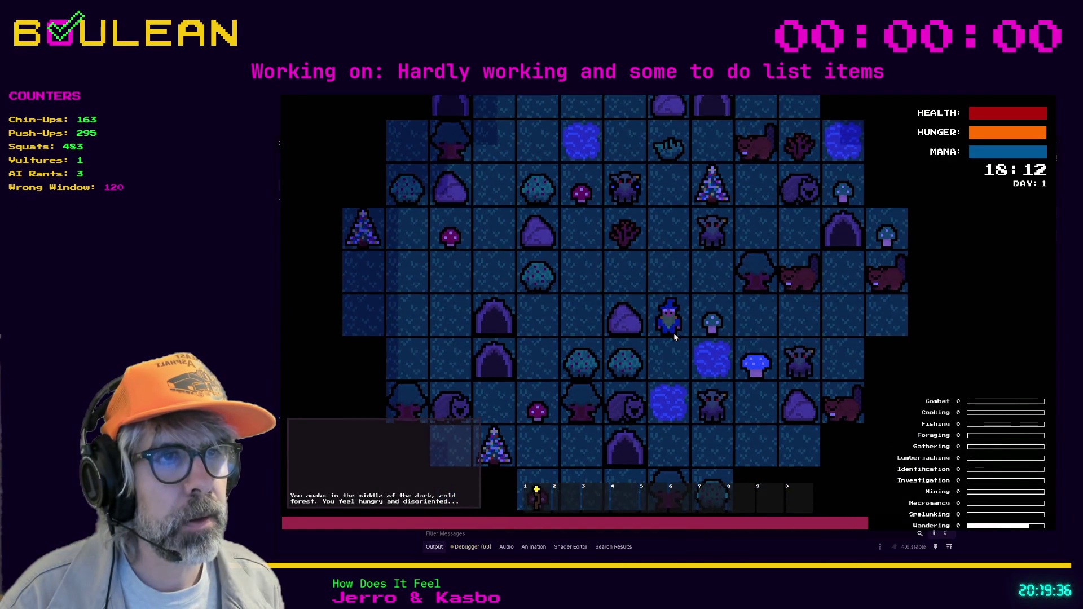
pyautogui.press('Down')
# - Fish repeatedly to catch several fish into the hotbar, then stop the game with F8
pyautogui.press('Right')
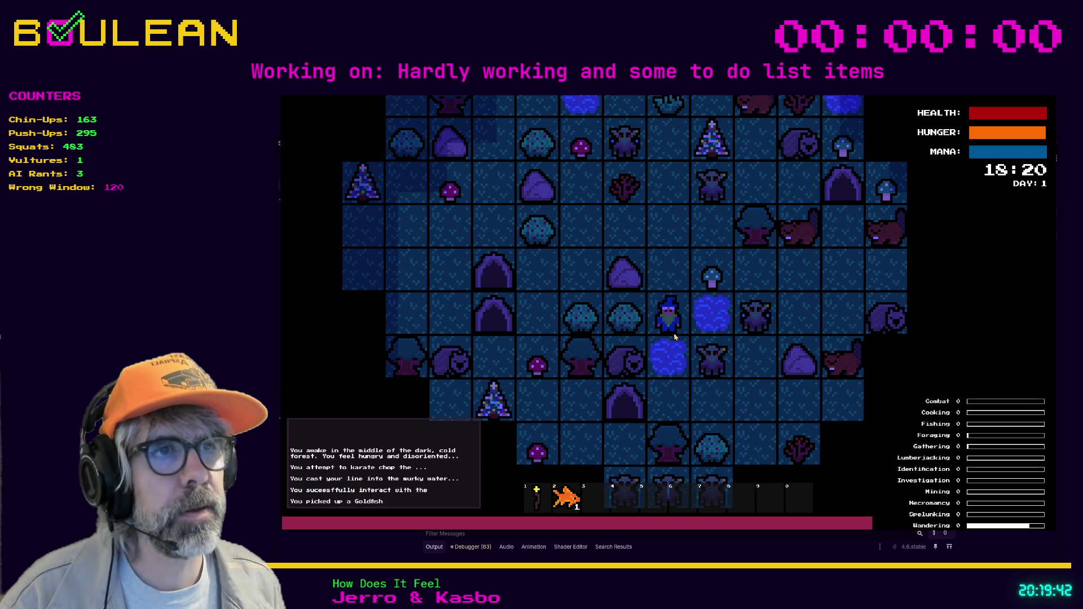
pyautogui.press('Right')
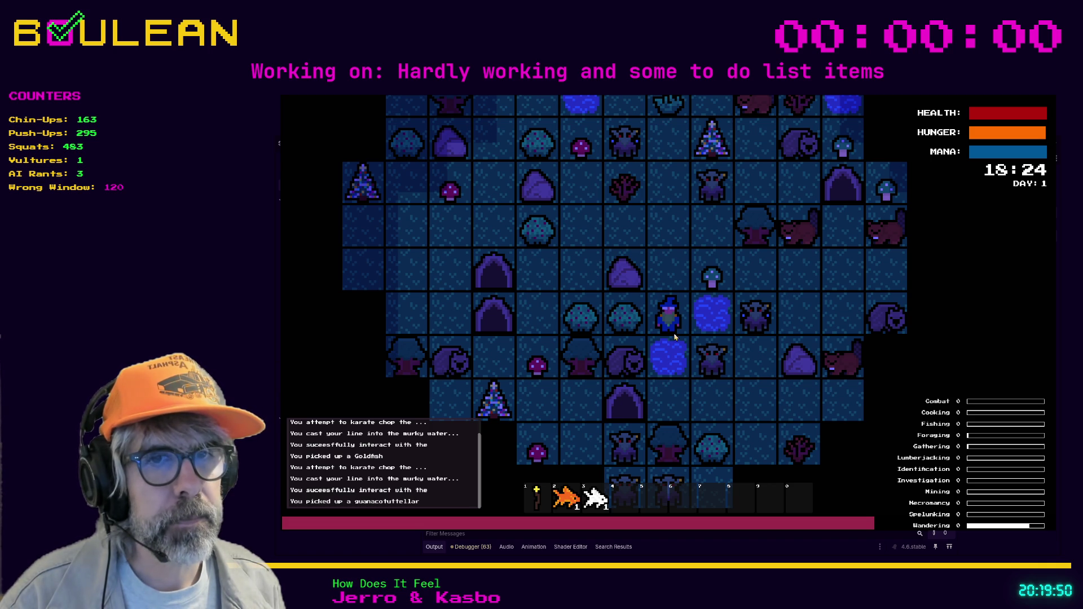
pyautogui.click(675, 337)
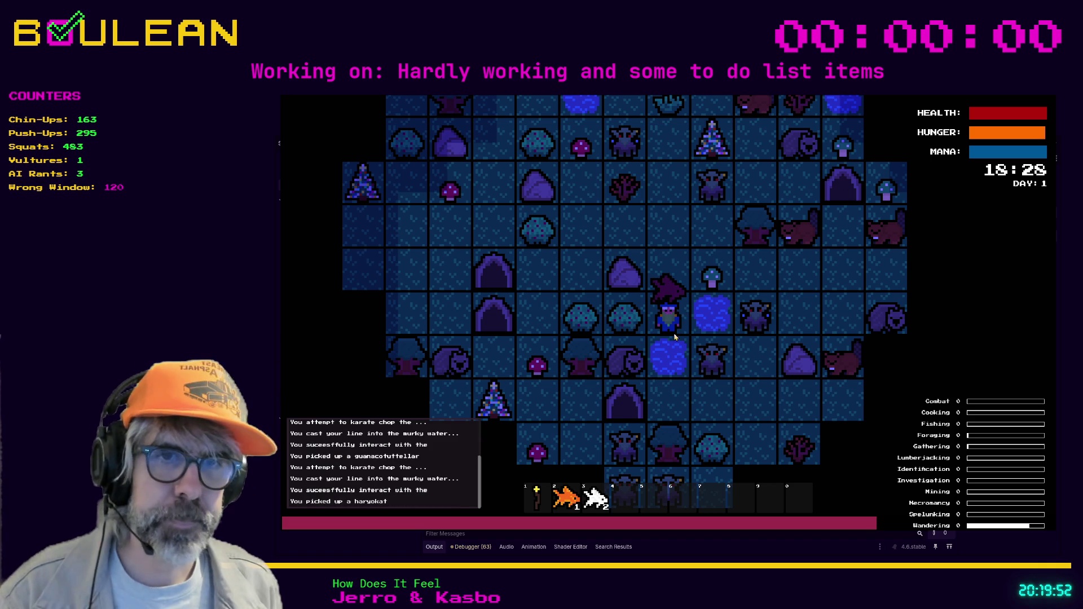
pyautogui.click(675, 337)
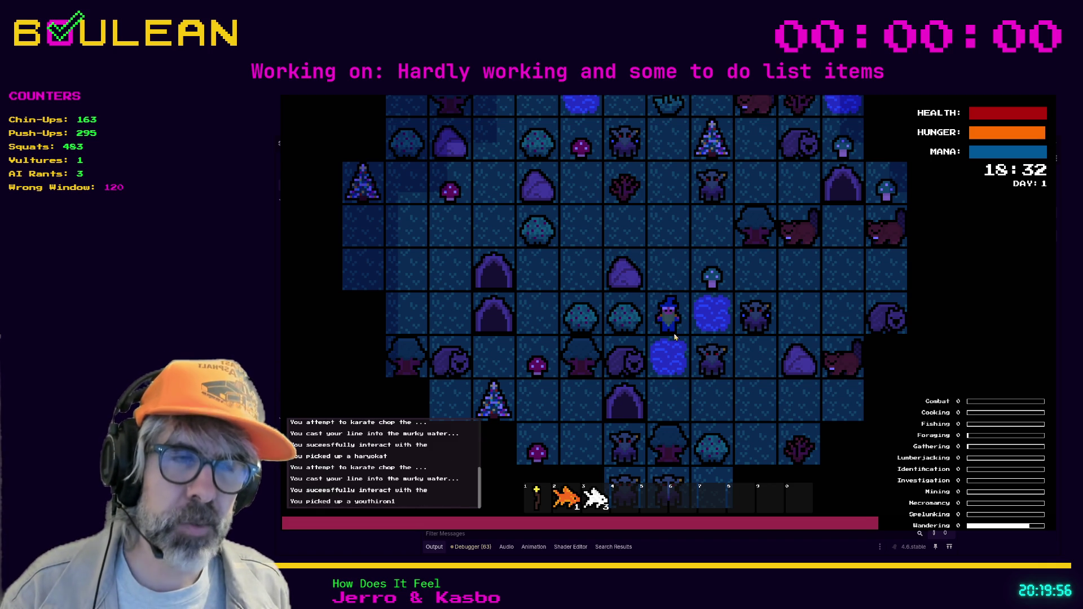
pyautogui.click(675, 337)
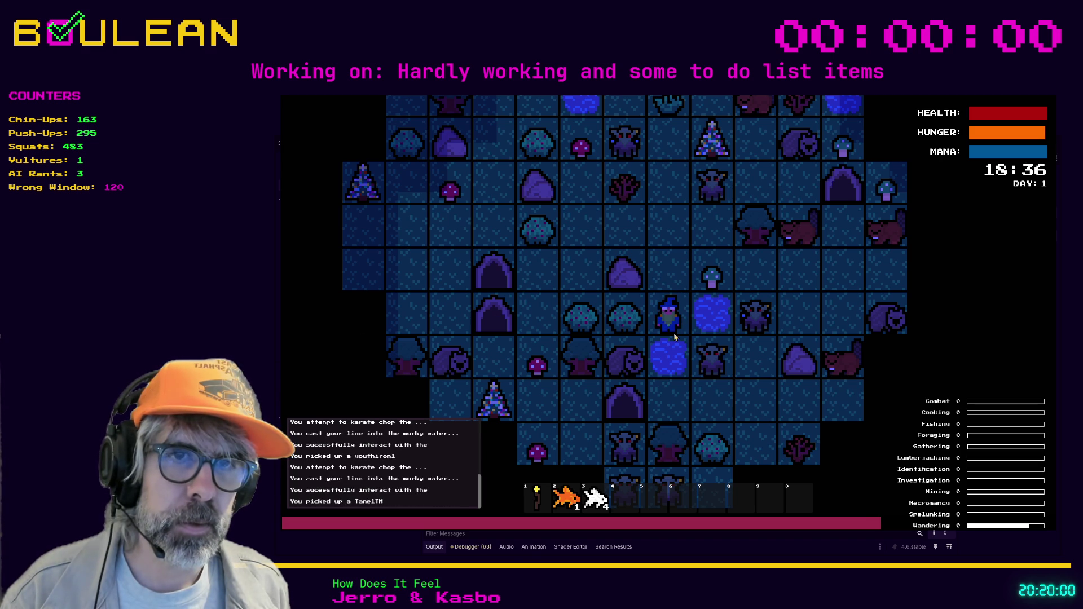
pyautogui.click(675, 337)
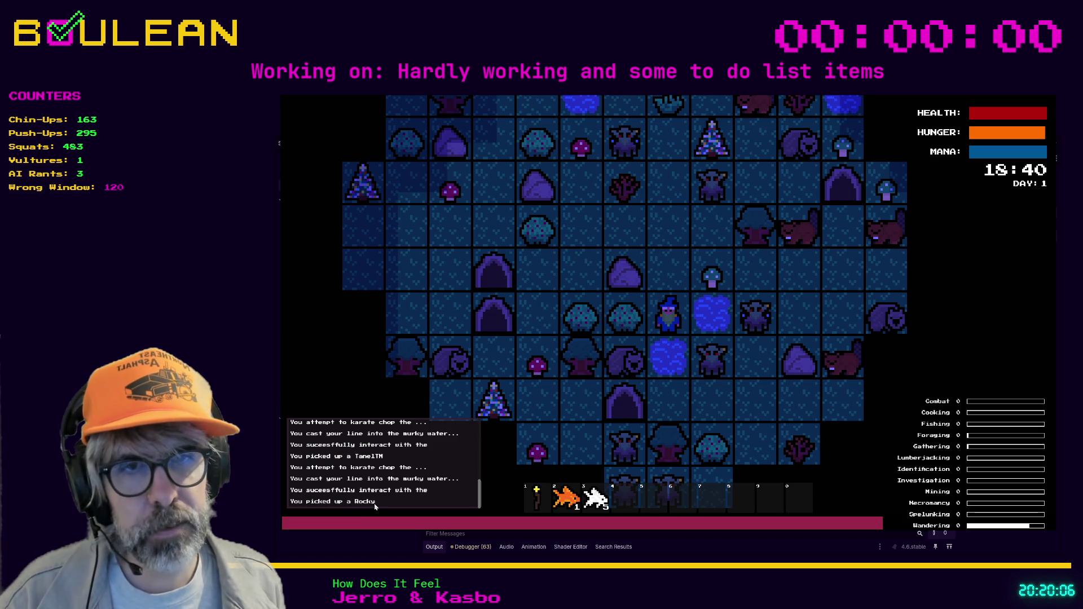
pyautogui.click(394, 498)
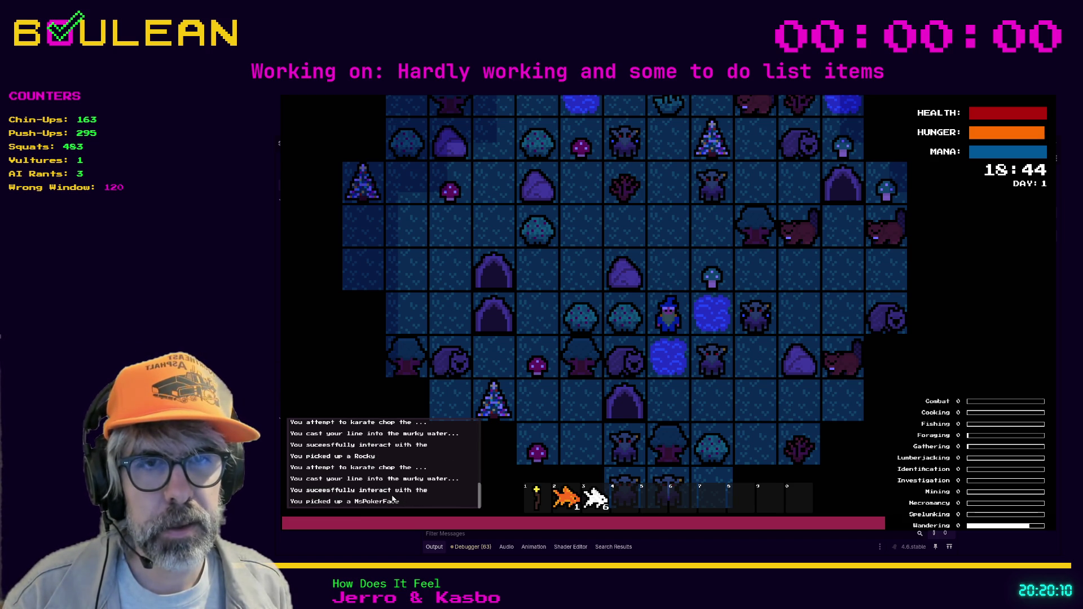
pyautogui.click(393, 498)
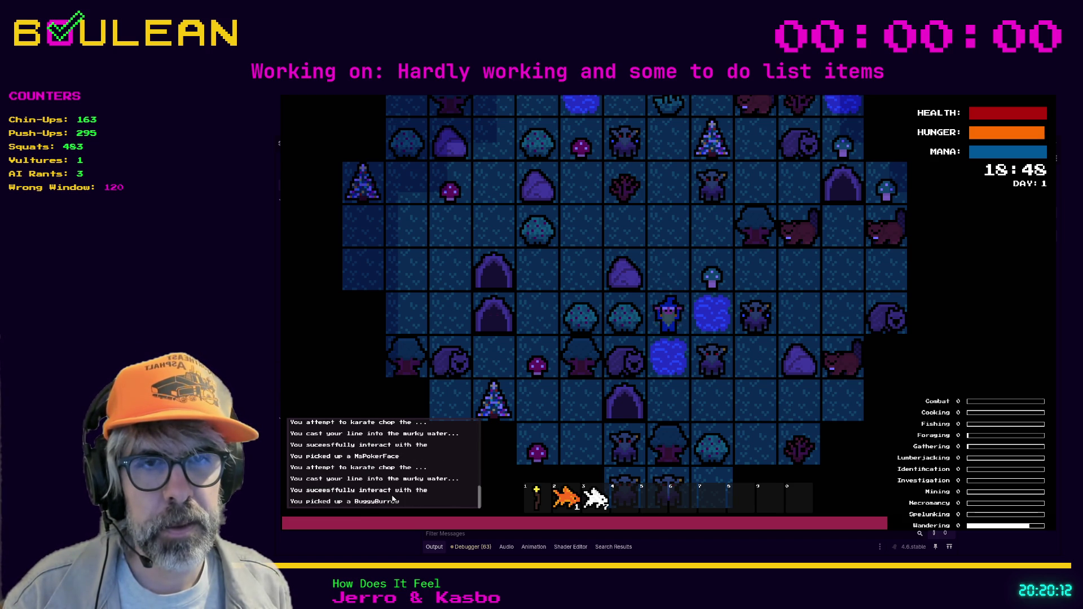
pyautogui.click(393, 498)
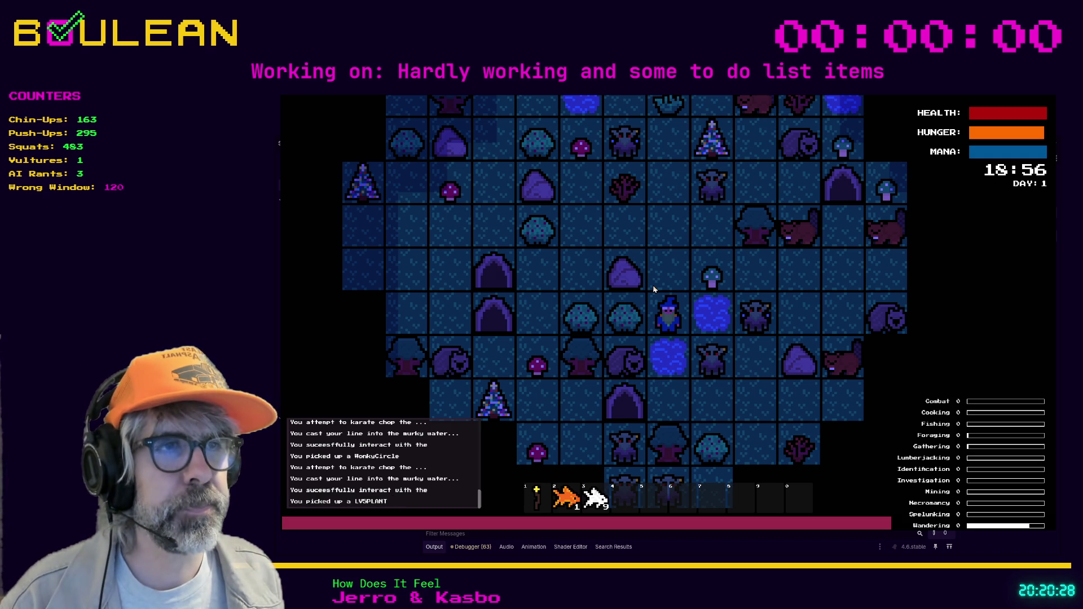
pyautogui.press('F8')
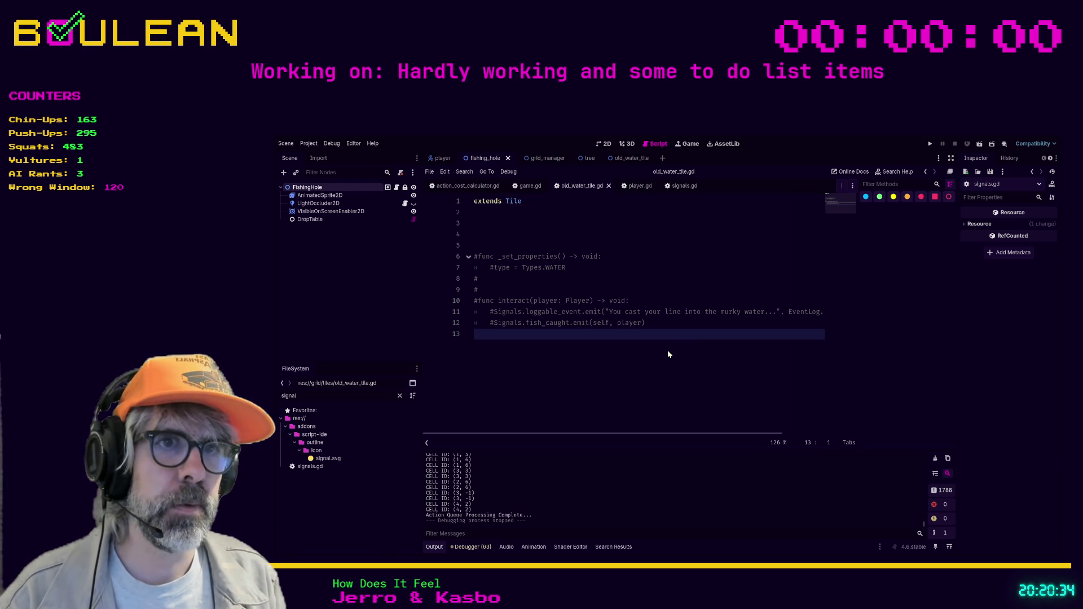
# - Repeat the 'tile' project search with Keep Results on, then start and stop the game (F5, F8)
pyautogui.hotkey('ctrl', 'shift', 'f')
pyautogui.press('Return')
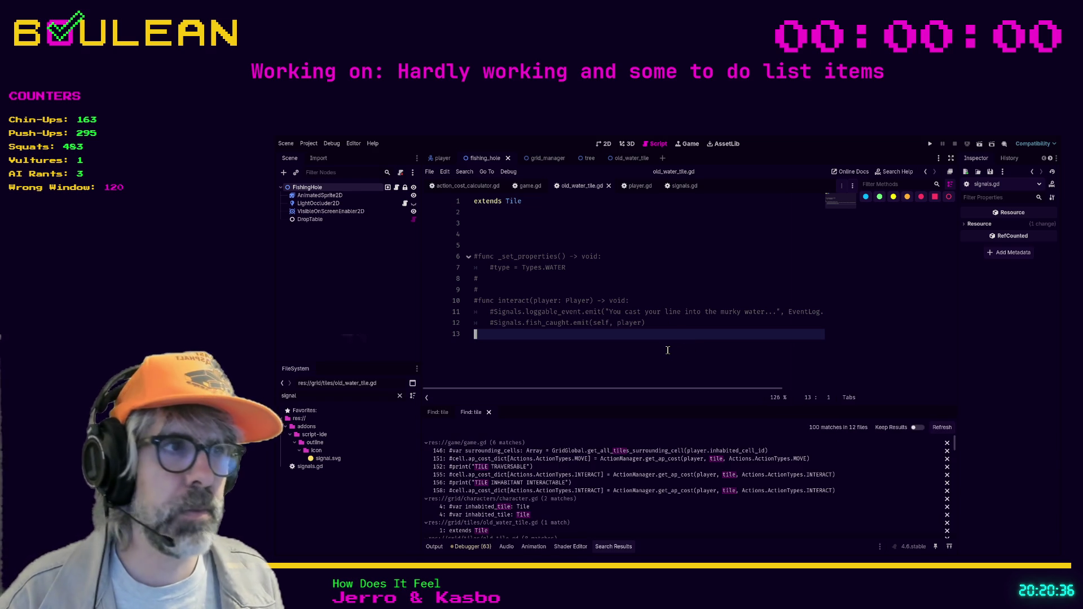
pyautogui.click(917, 427)
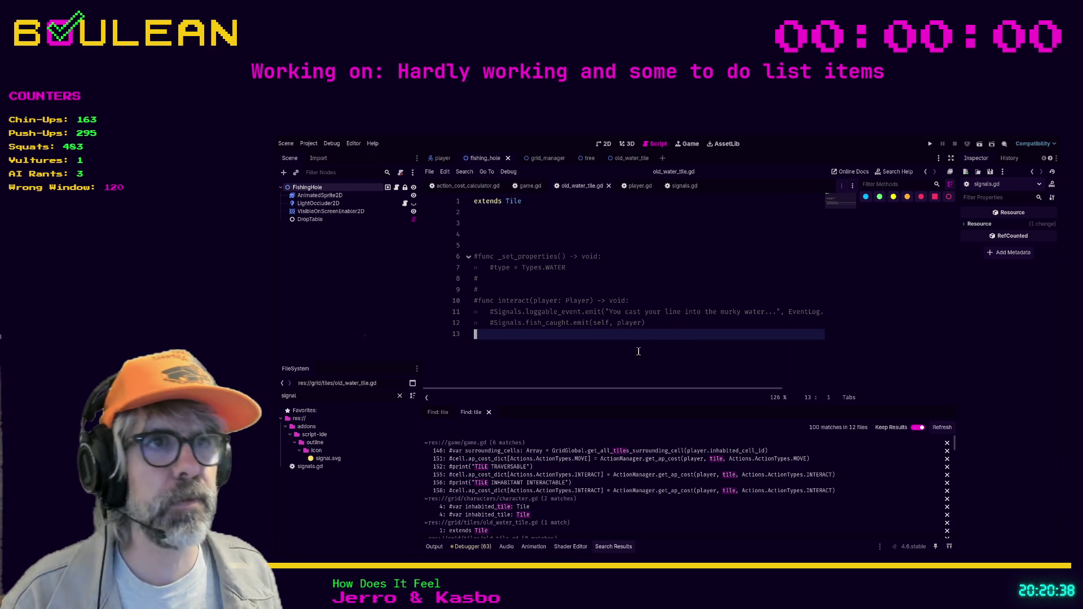
pyautogui.press('F5')
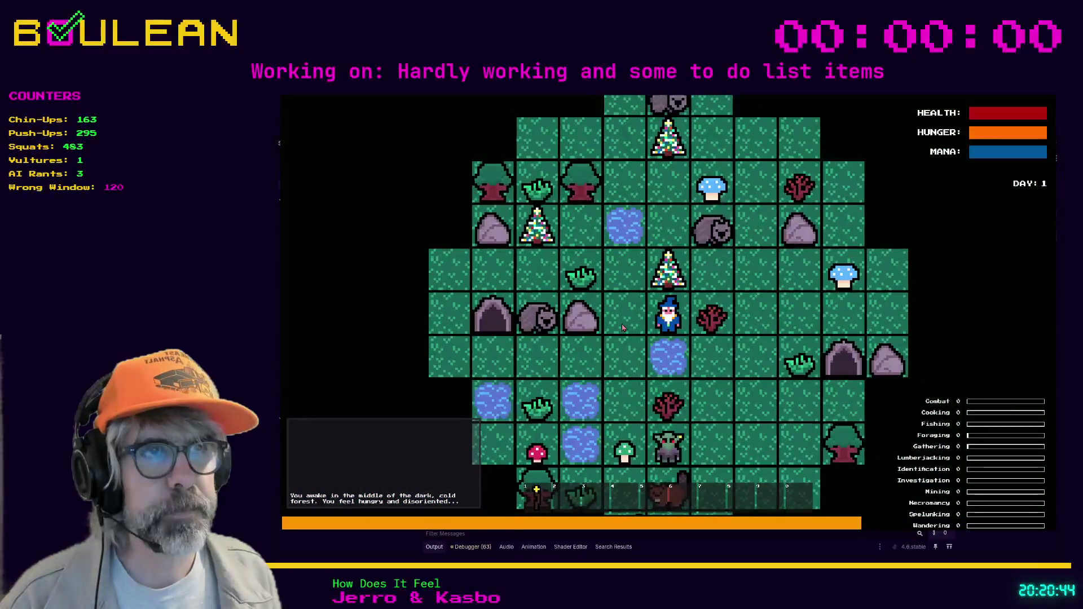
pyautogui.press('F8')
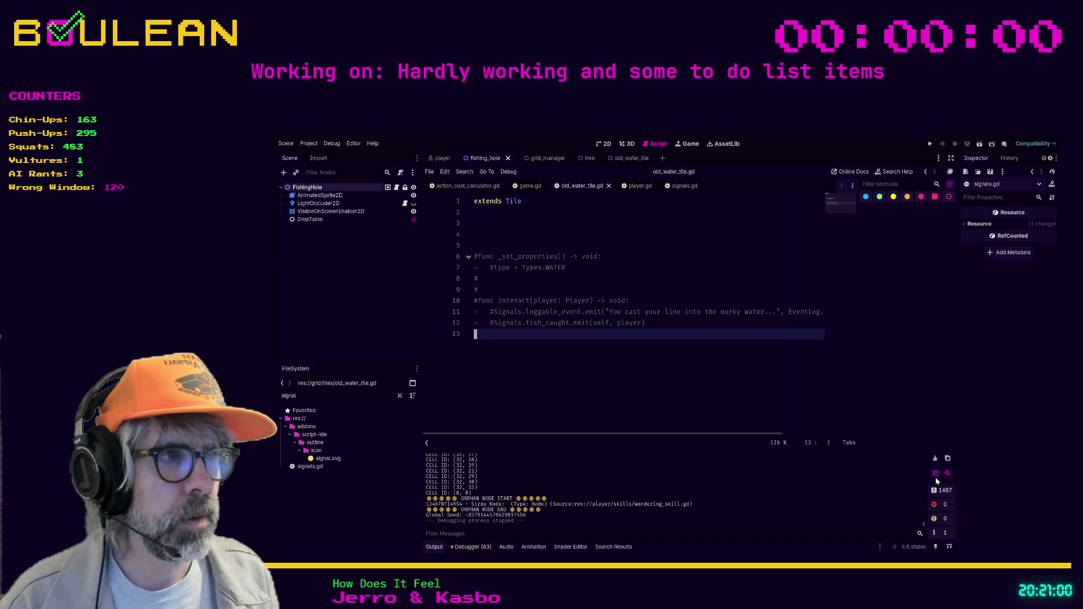
pyautogui.hotkey('alt', 'd')
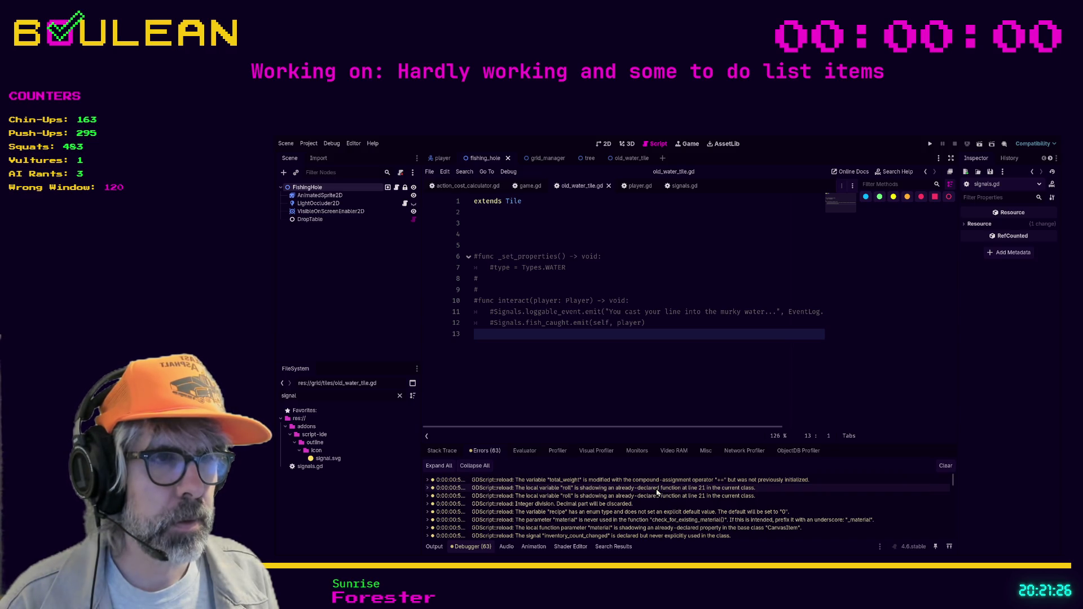
# - Scroll the Debugger Errors list and open the total_weight warning at drop_table.gd line 16
pyautogui.scroll(-2, 656, 514)
pyautogui.scroll(-8, 654, 519)
pyautogui.scroll(-10, 650, 517)
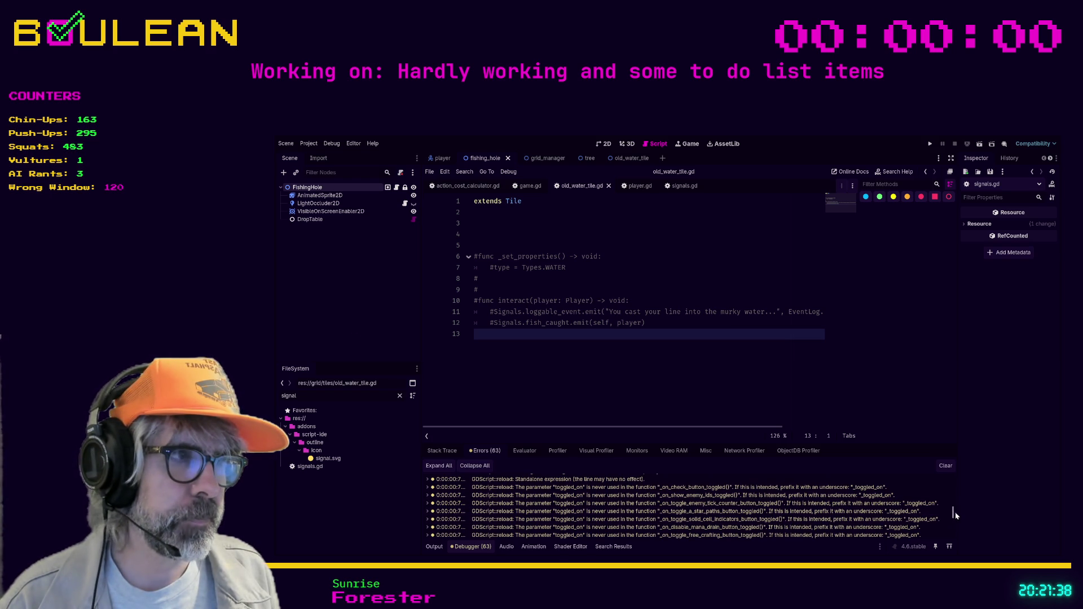
pyautogui.moveTo(953, 512); pyautogui.dragTo(953, 537)
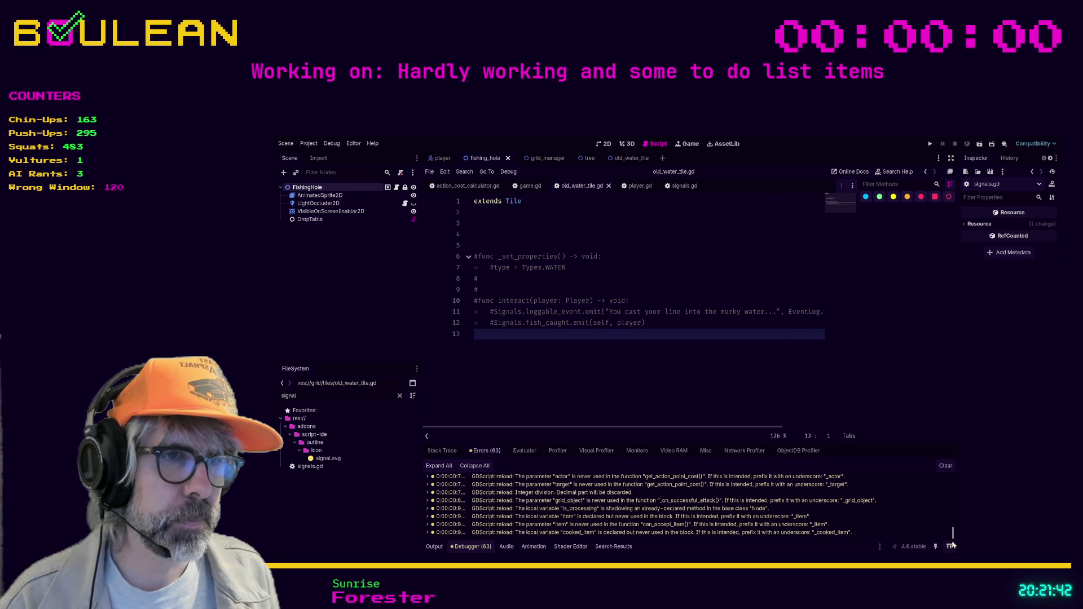
pyautogui.moveTo(953, 534); pyautogui.dragTo(952, 481)
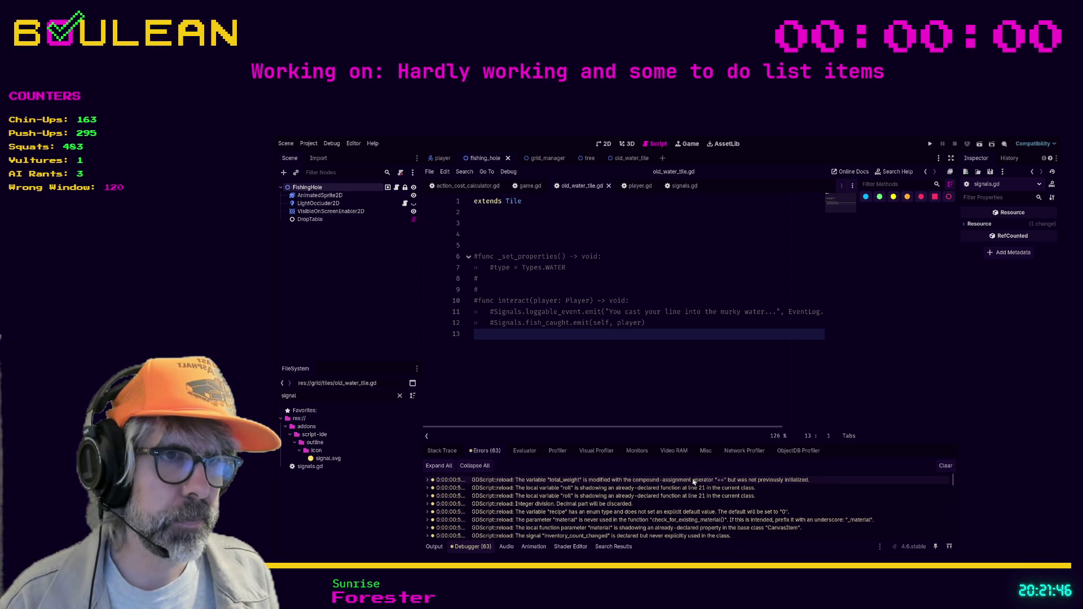
pyautogui.click(689, 481)
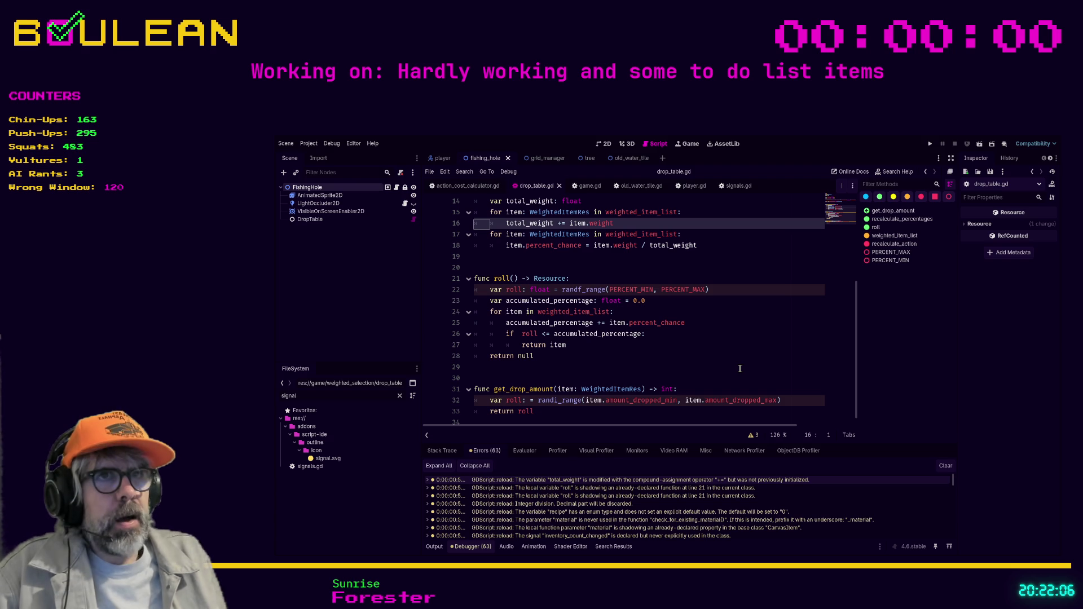
# - Make line 14 read 'var total_weight: float = 0', save, then jump to the roll shadowing warning
pyautogui.click(558, 265)
pyautogui.scroll(2, 582, 258)
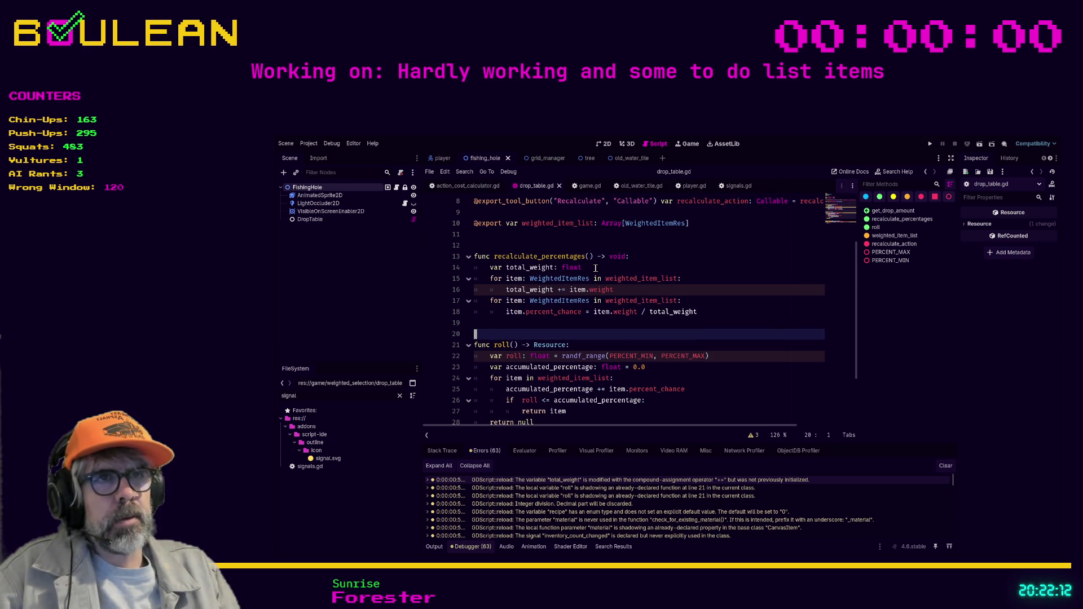
pyautogui.click(595, 268)
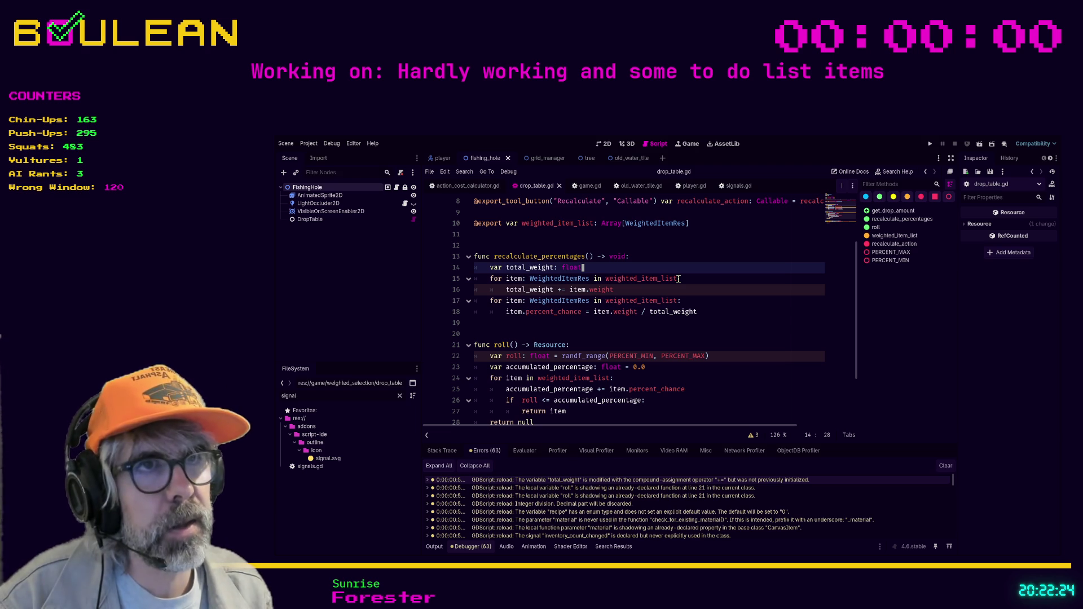
pyautogui.write('0')
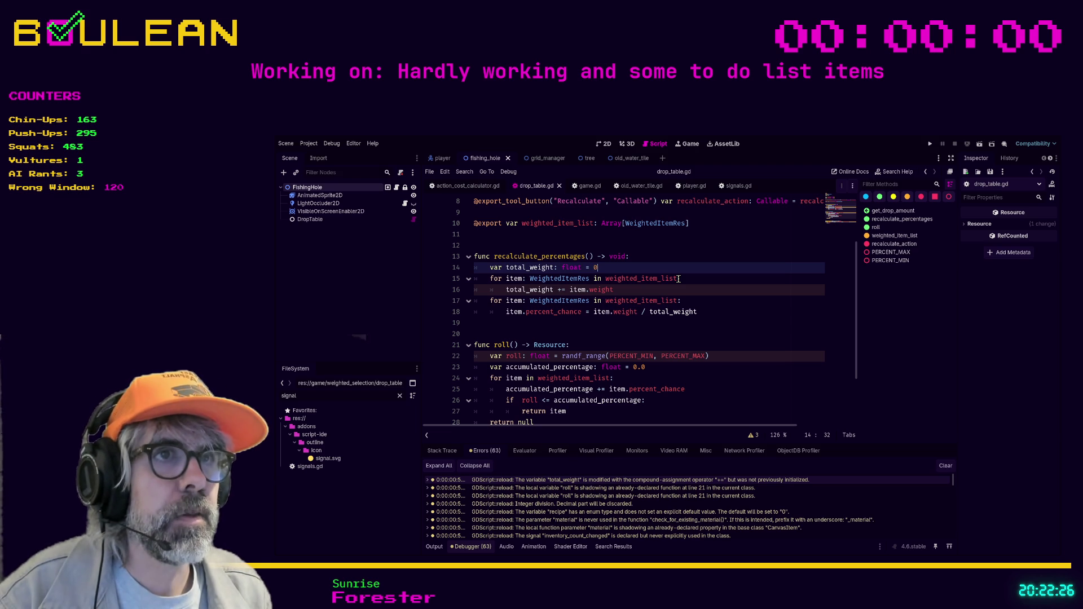
pyautogui.press('Down')
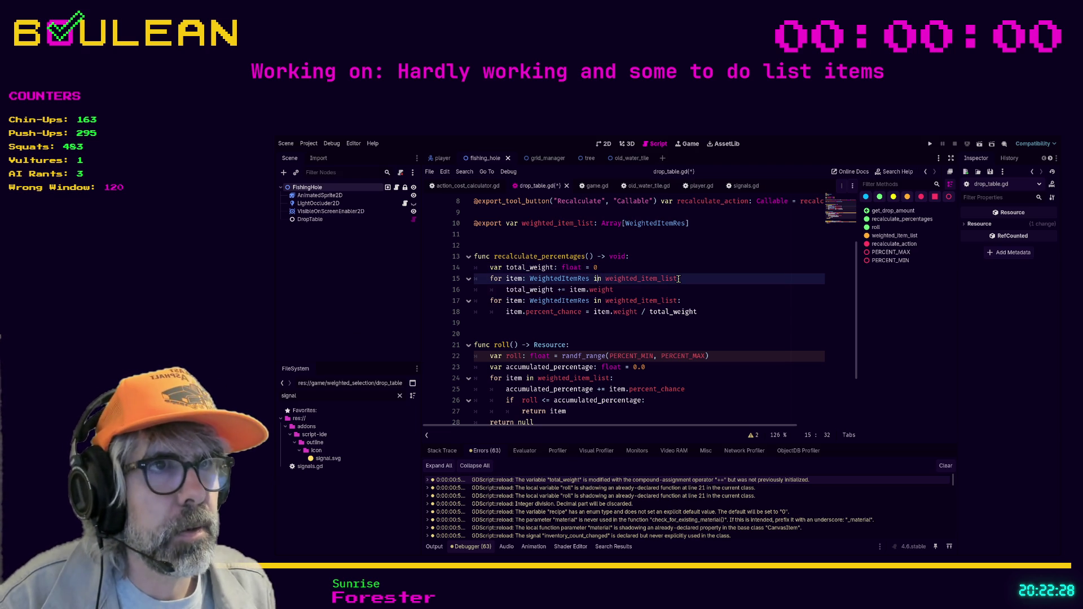
pyautogui.press('Down')
pyautogui.hotkey('ctrl', 's')
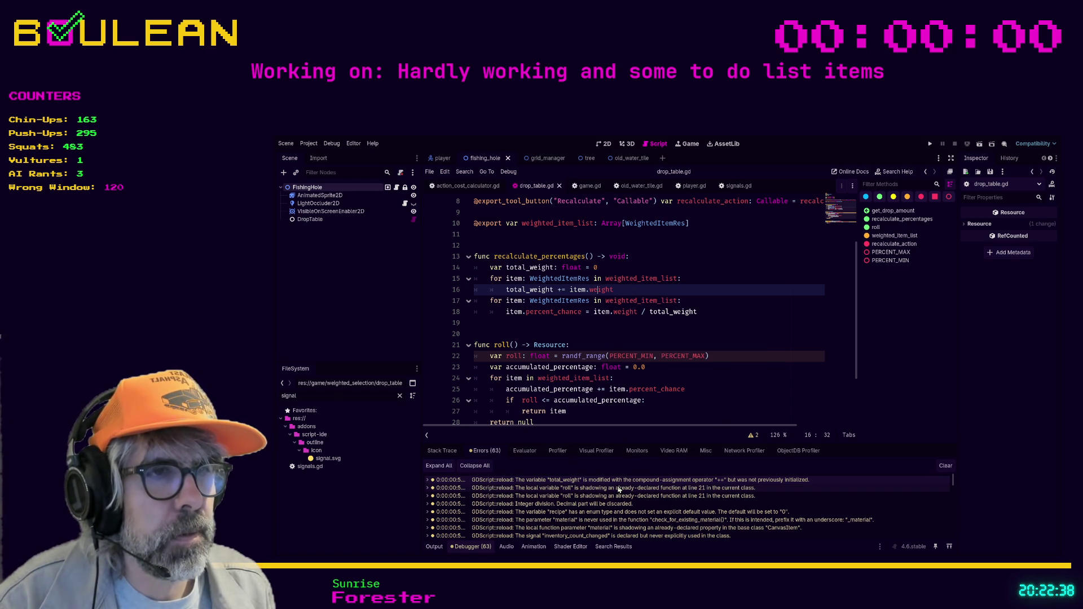
pyautogui.doubleClick(606, 491)
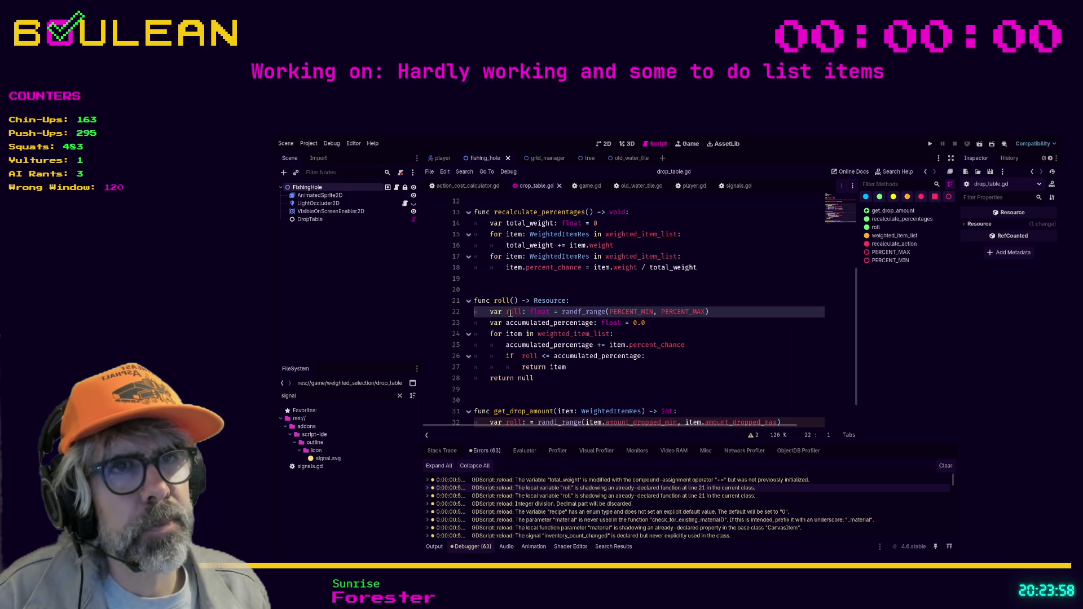
# - Rename the roll variable on lines 22 and 26 to rand_f and save drop_table.gd
pyautogui.doubleClick(510, 313)
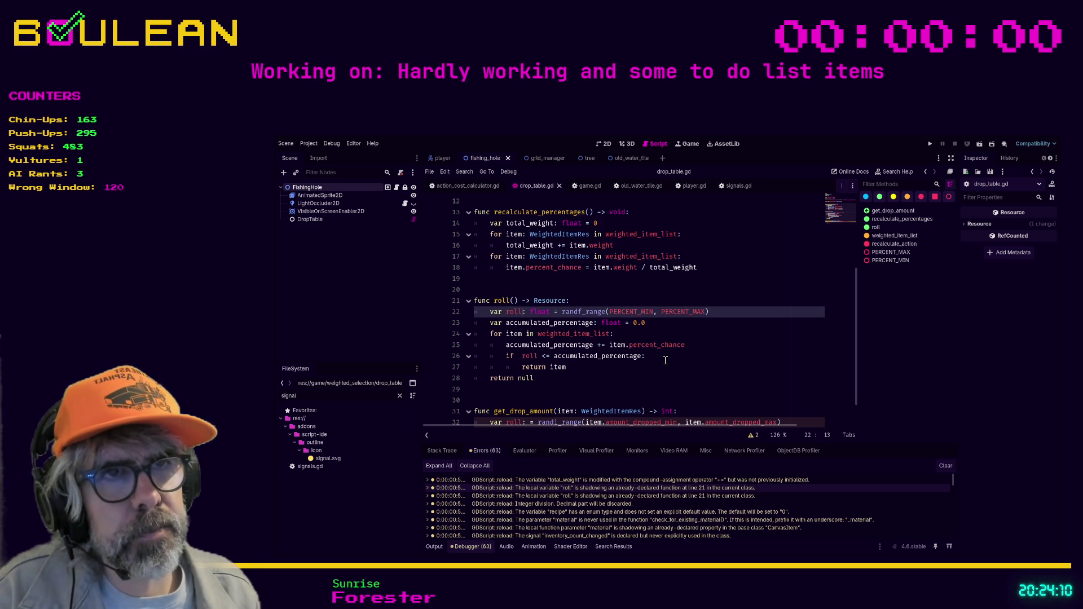
pyautogui.press('BackSpace')
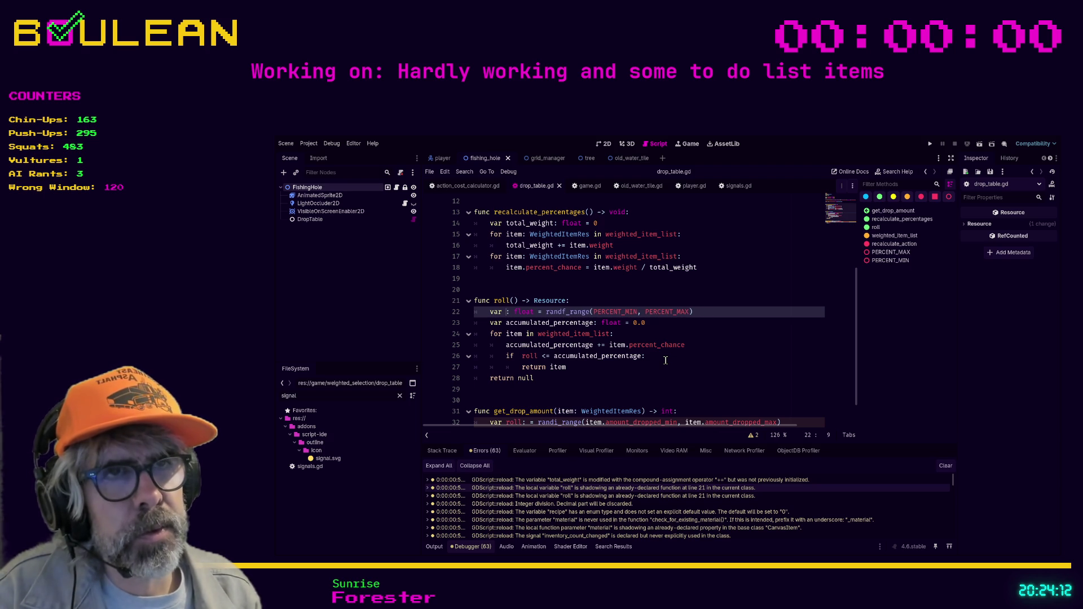
pyautogui.write('rand')
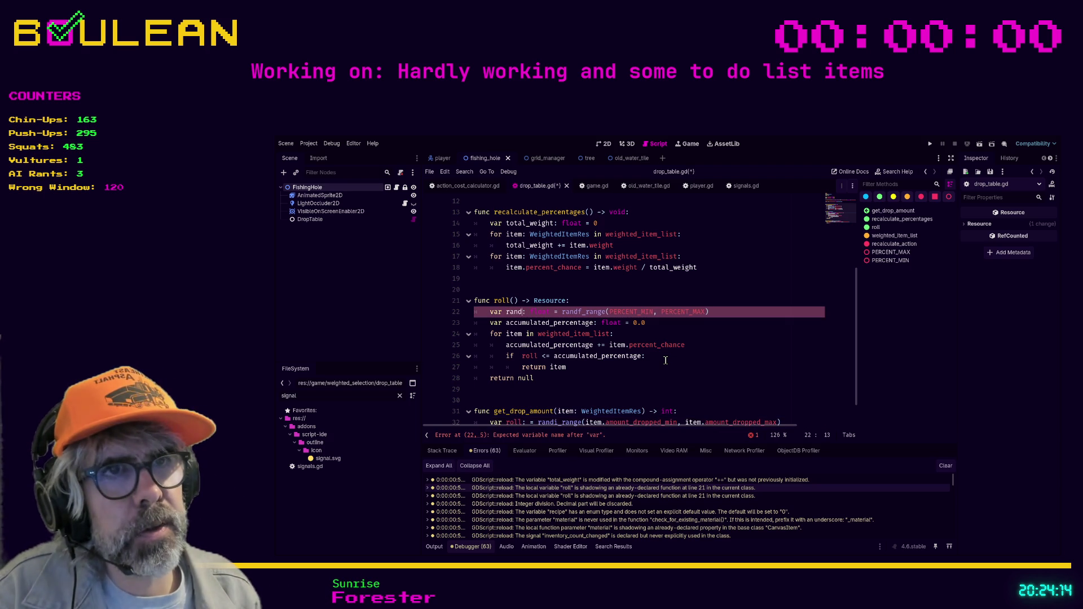
pyautogui.write('_f')
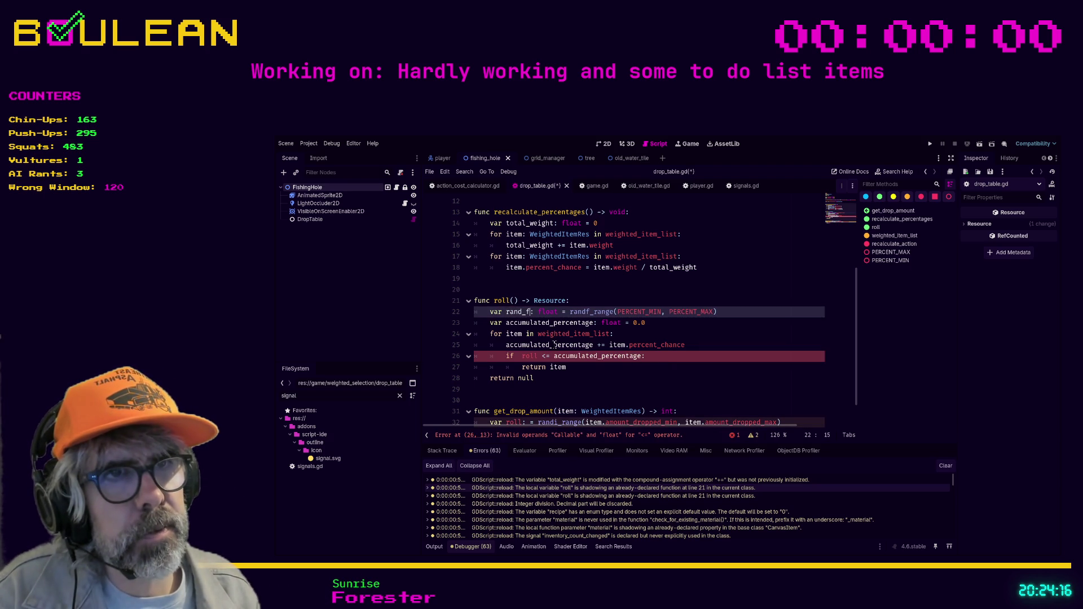
pyautogui.doubleClick(527, 355)
pyautogui.write('rand_f')
pyautogui.click(672, 360)
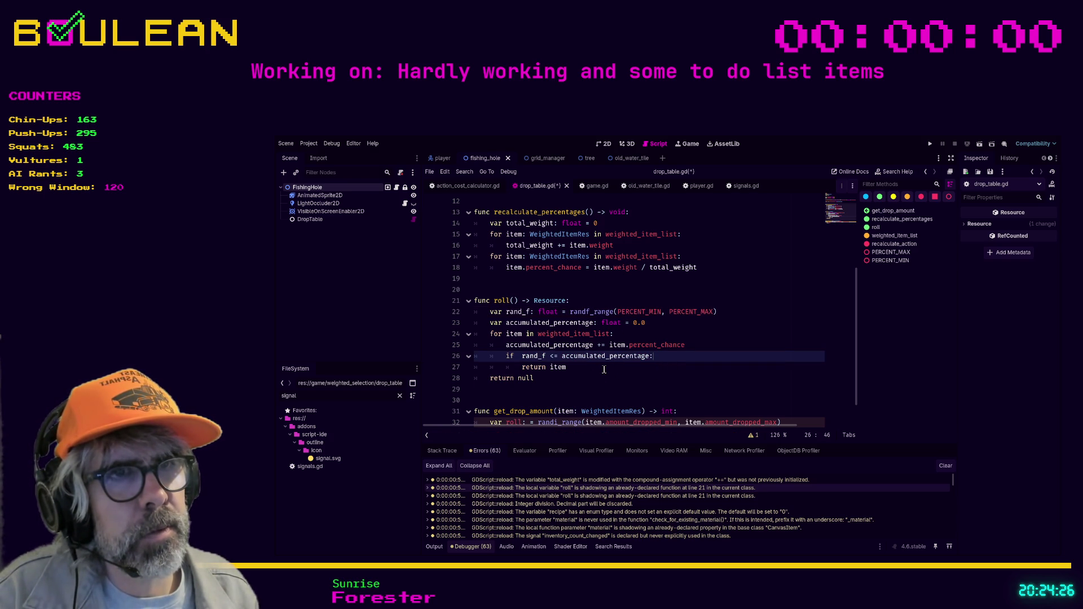
pyautogui.click(604, 369)
pyautogui.hotkey('ctrl', 's')
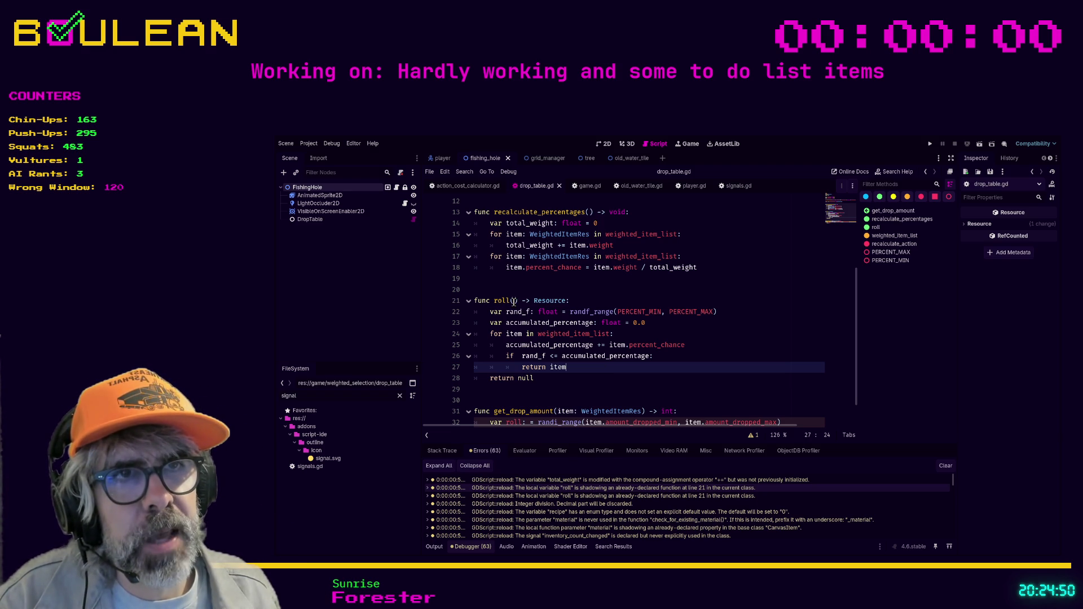
# - Review drop_table.gd around the roll() declaration after the rename
pyautogui.click(514, 301)
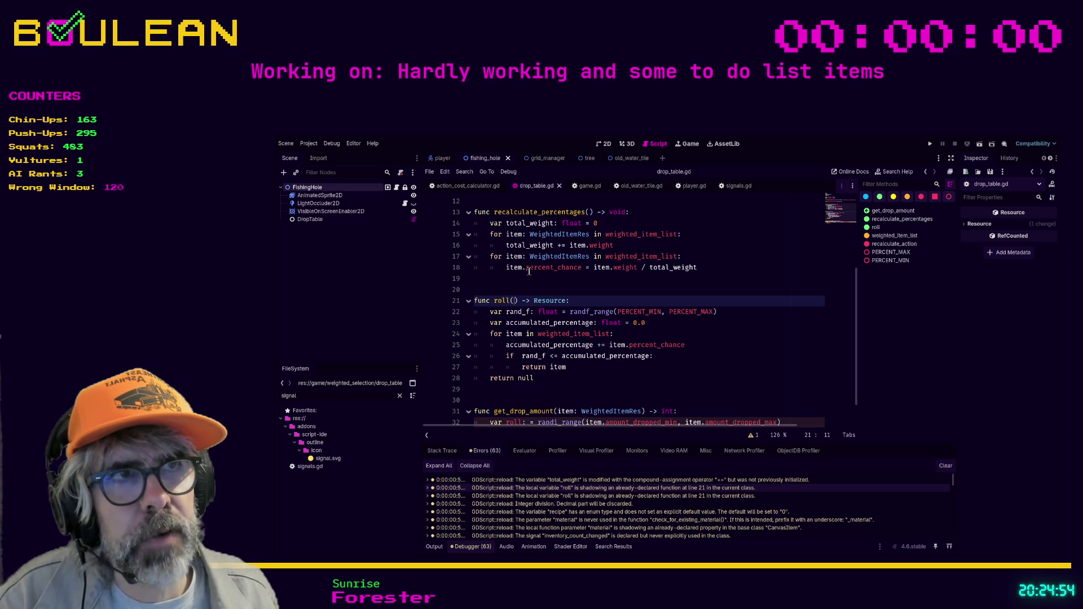
pyautogui.scroll(2, 529, 271)
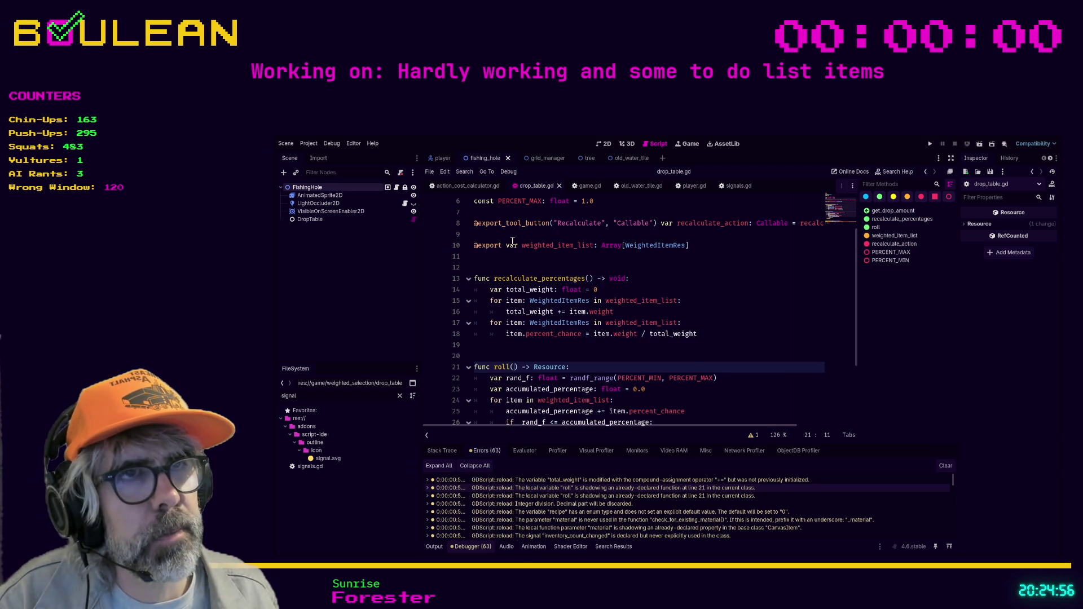
pyautogui.scroll(1, 511, 243)
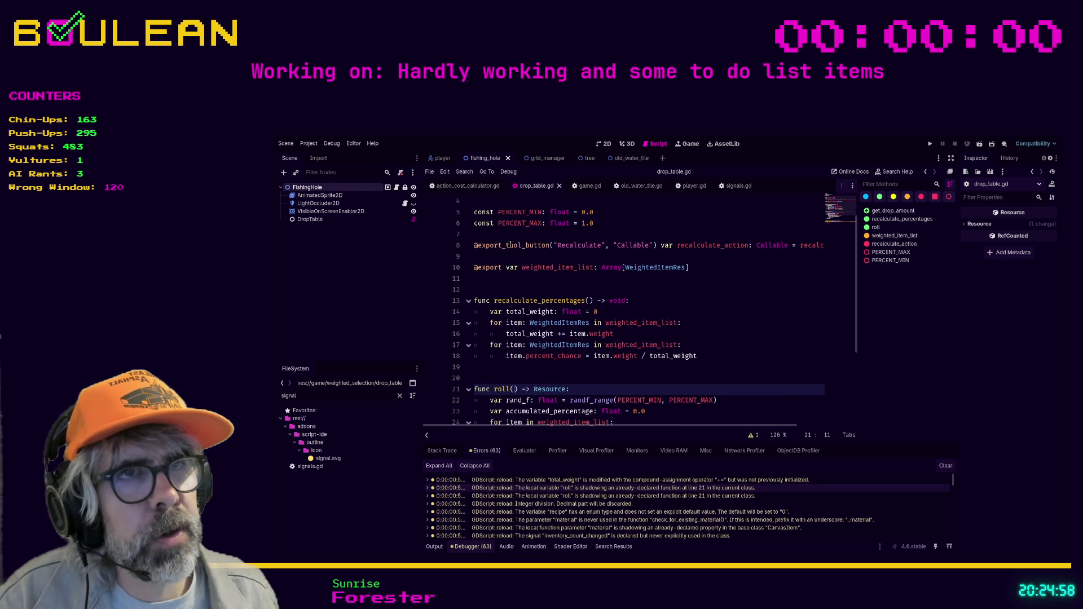
pyautogui.scroll(-3, 506, 240)
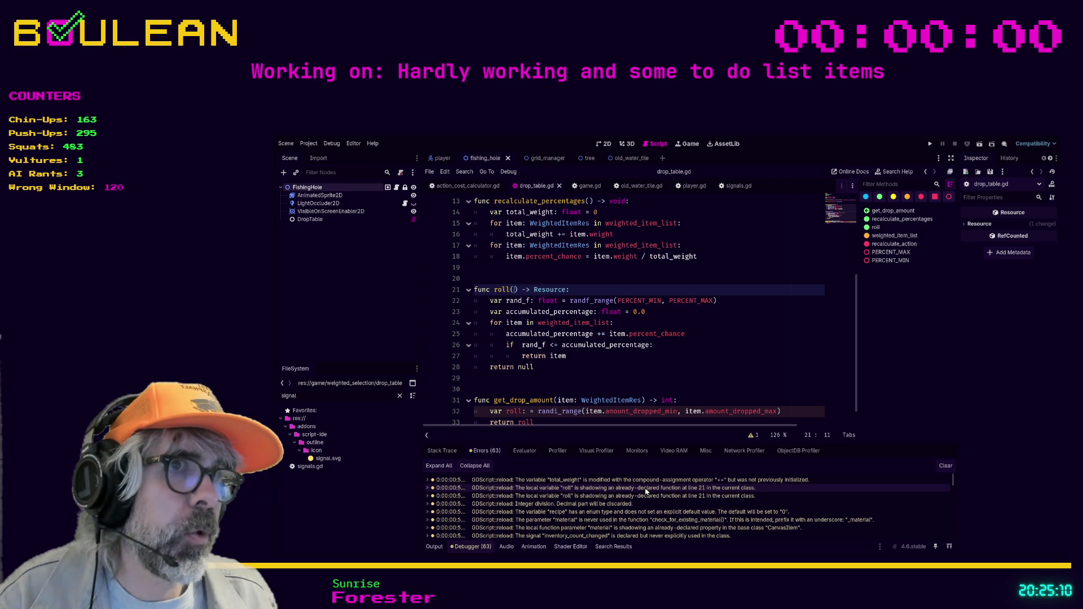
# - Rename the roll variable to rand_i in its line 32 declaration and the return statement
pyautogui.click(633, 497)
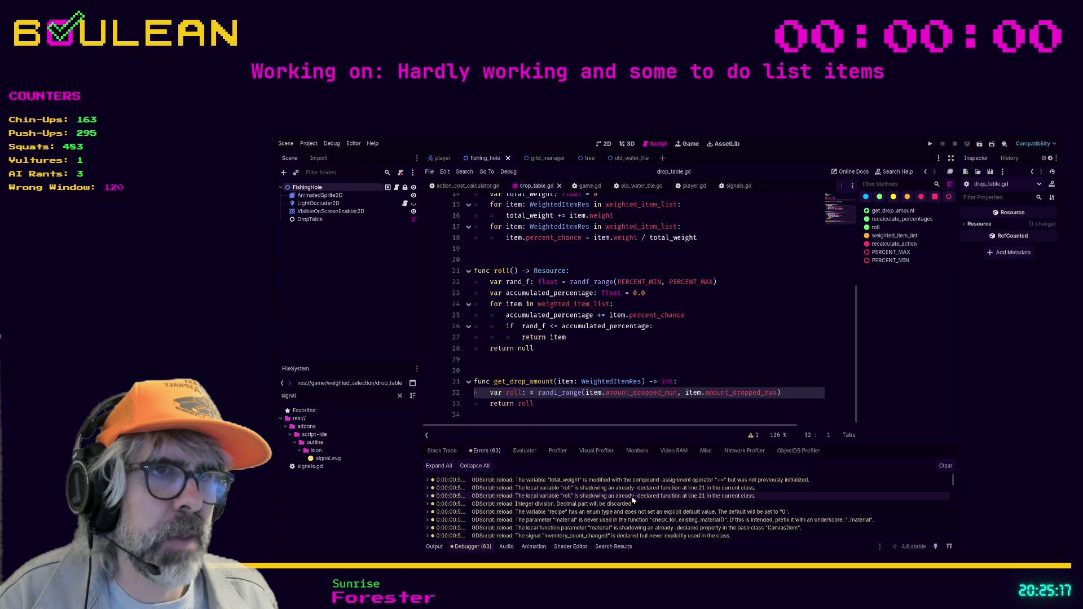
pyautogui.click(524, 398)
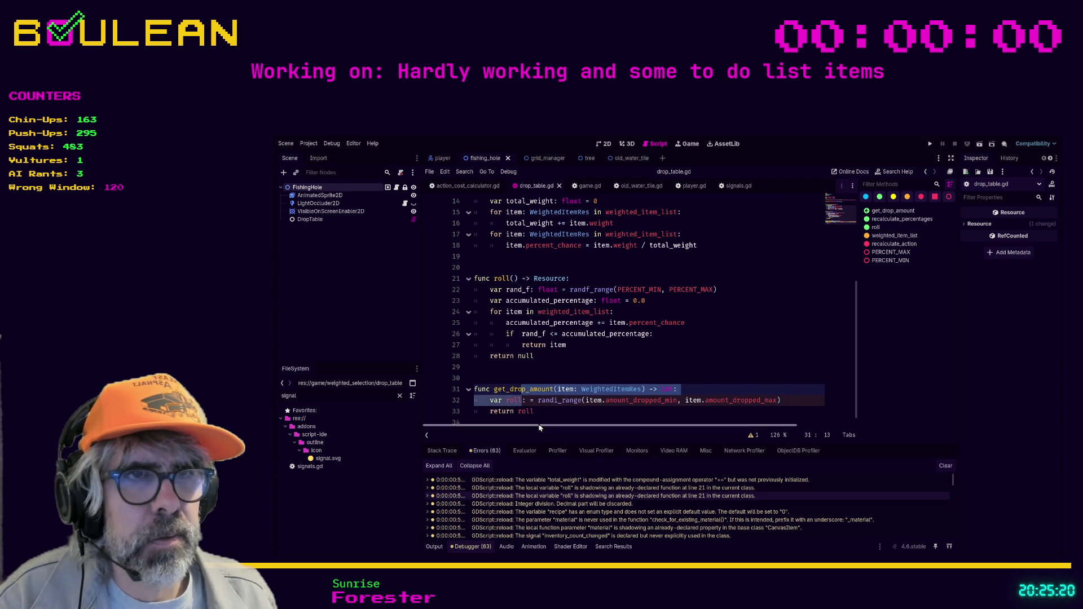
pyautogui.write('_')
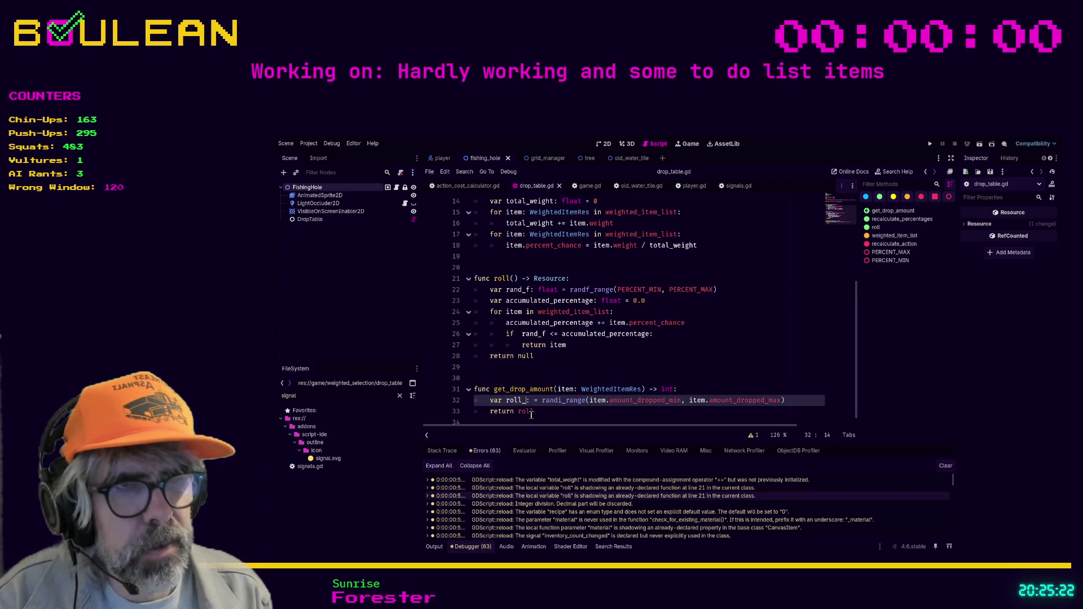
pyautogui.write('i')
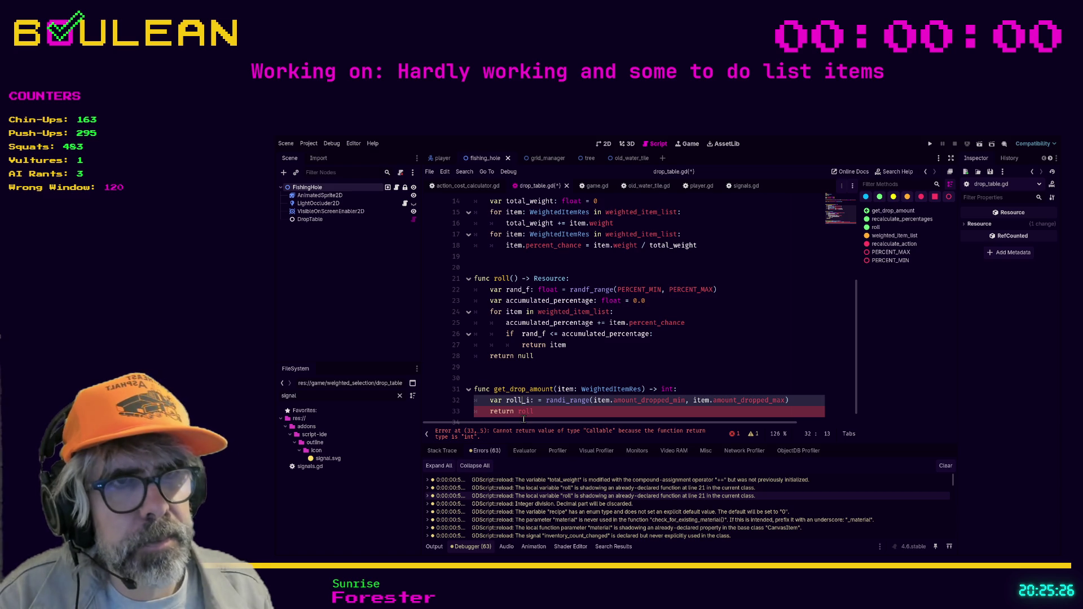
pyautogui.press('BackSpace')
pyautogui.press('BackSpace')
pyautogui.press('BackSpace')
pyautogui.write('rand')
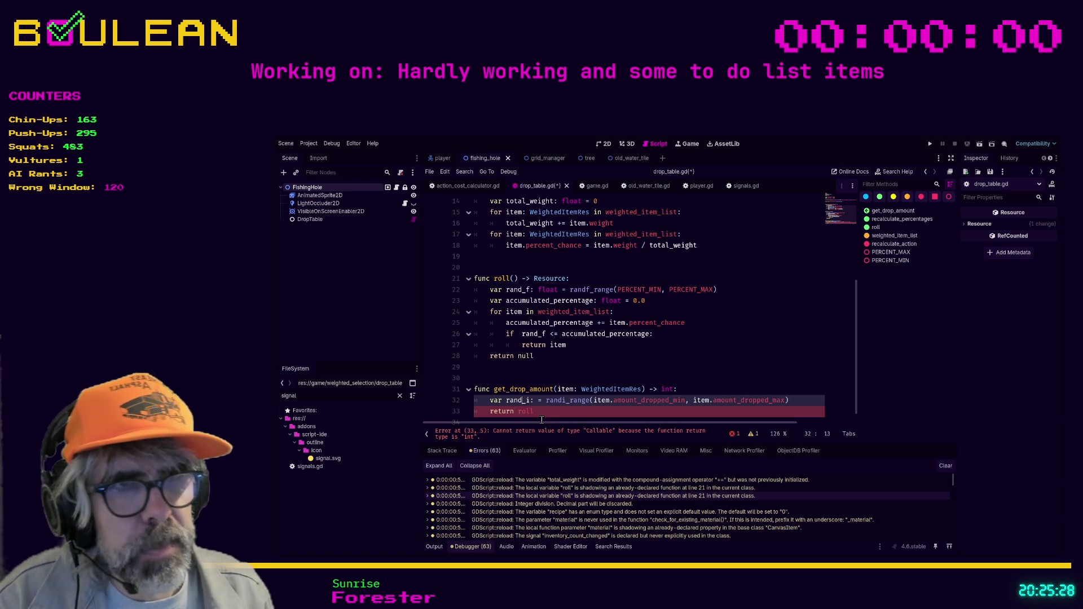
pyautogui.click(531, 416)
pyautogui.doubleClick(522, 411)
pyautogui.write('rand_i')
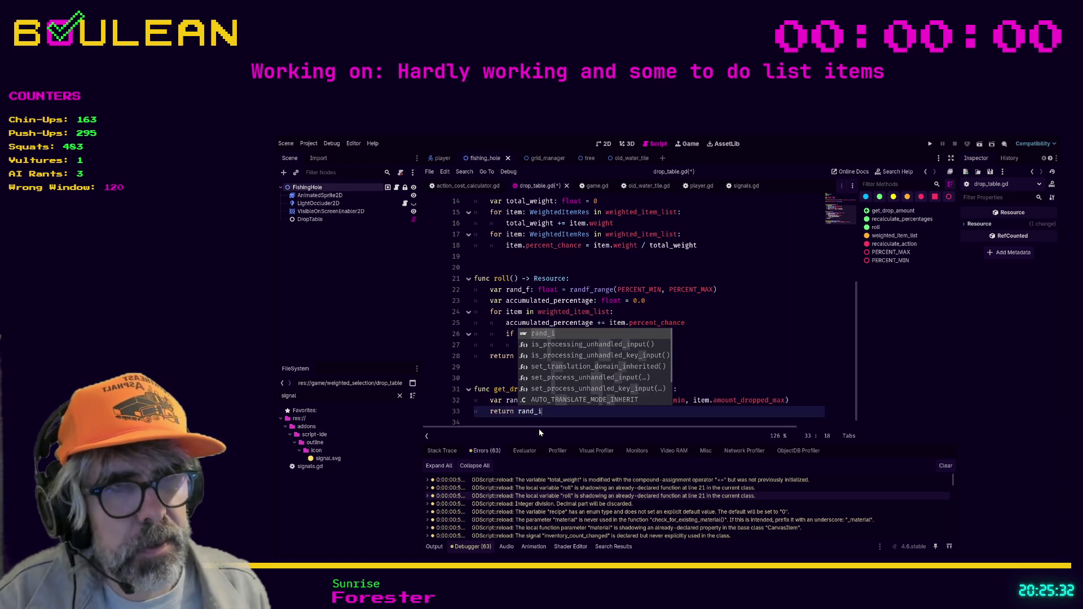
pyautogui.click(636, 419)
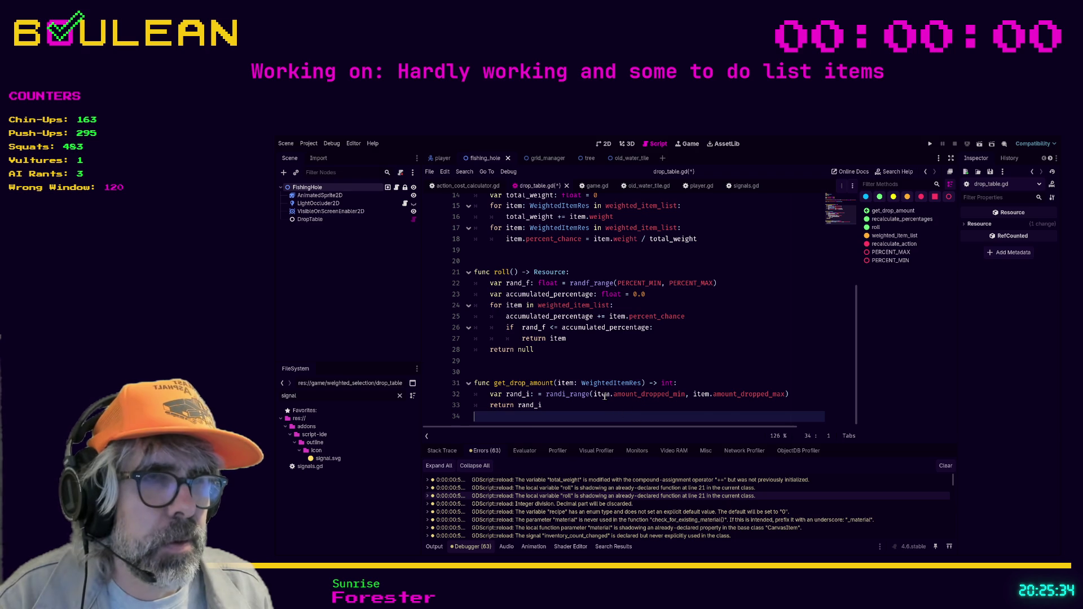
pyautogui.scroll(1, 605, 396)
pyautogui.scroll(-1, 587, 396)
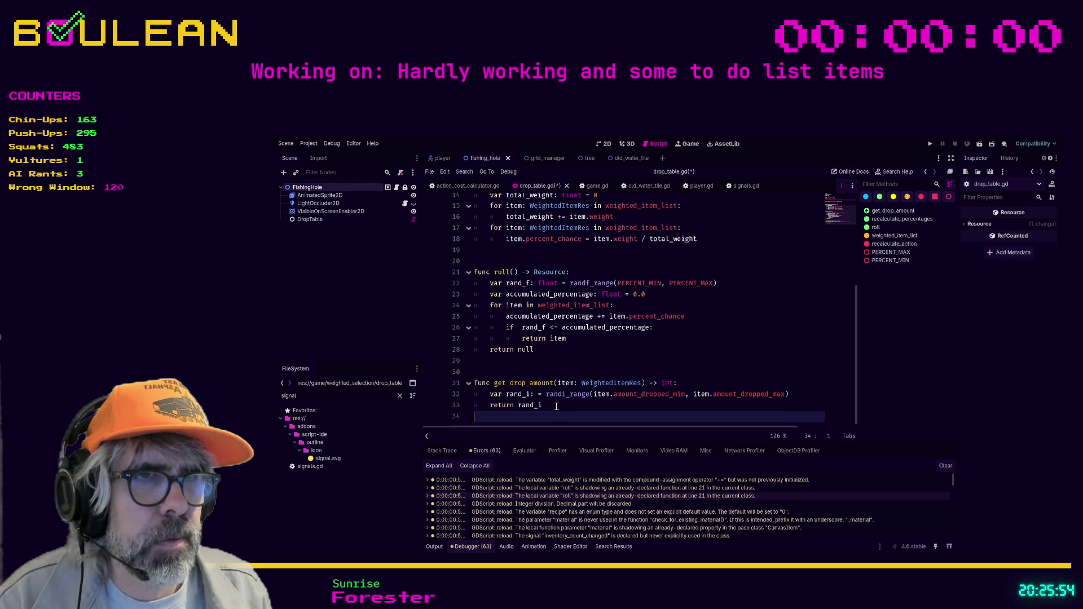
# - Rename the rand_i variable to drop_qty in both the declaration and the return line
pyautogui.moveTo(530, 397); pyautogui.dragTo(507, 401)
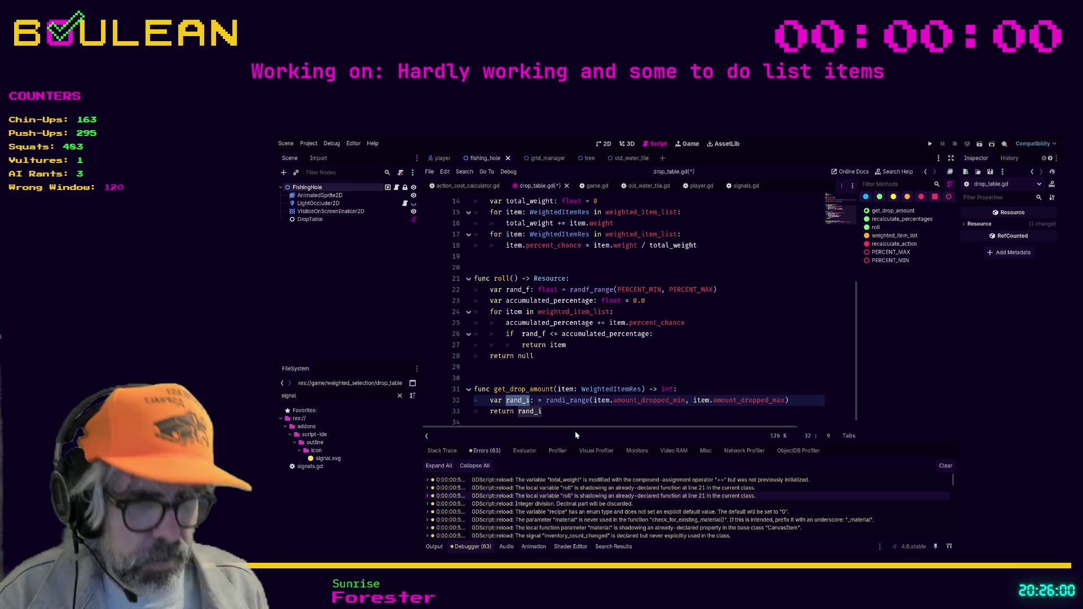
pyautogui.write('drop_amount')
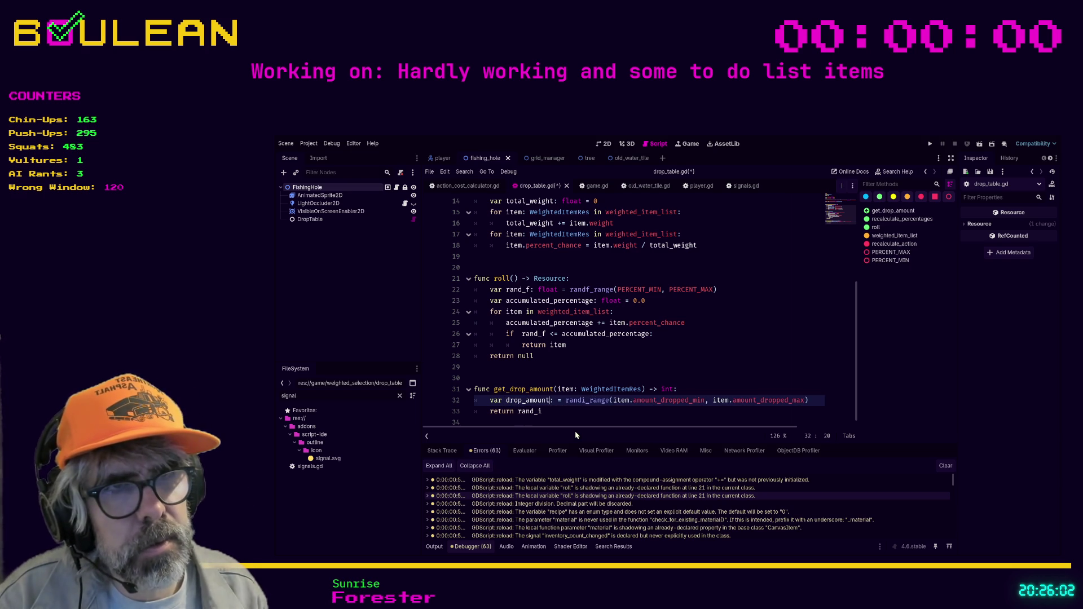
pyautogui.press('Down')
pyautogui.press('Up')
pyautogui.press('BackSpace')
pyautogui.press('BackSpace')
pyautogui.press('BackSpace')
pyautogui.write('qty')
pyautogui.press('Down')
pyautogui.press('BackSpace')
pyautogui.press('BackSpace')
pyautogui.press('BackSpace')
pyautogui.write('drop_')
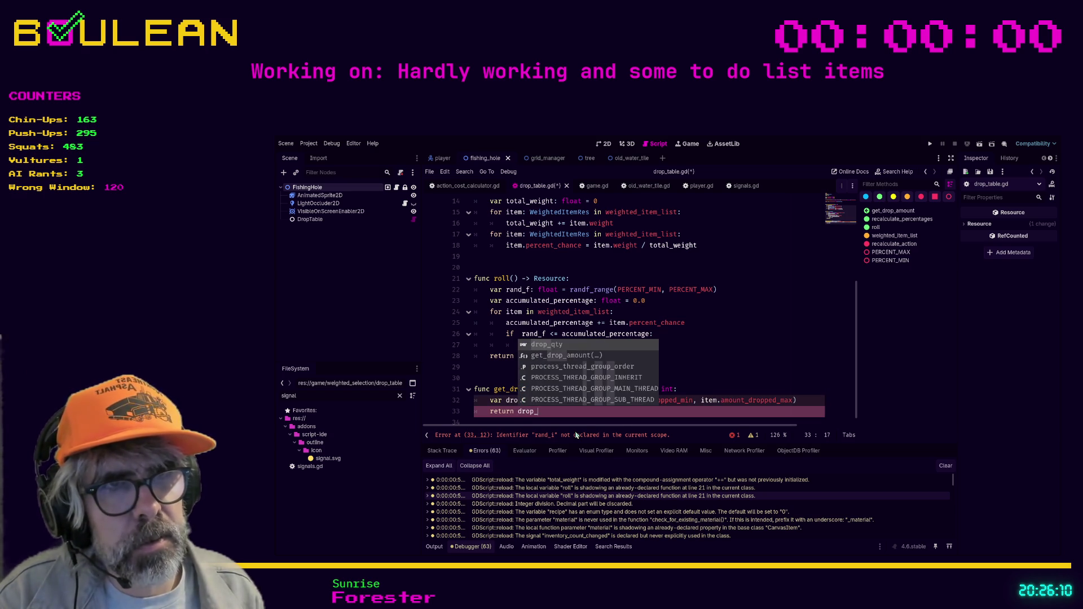
pyautogui.write('qty')
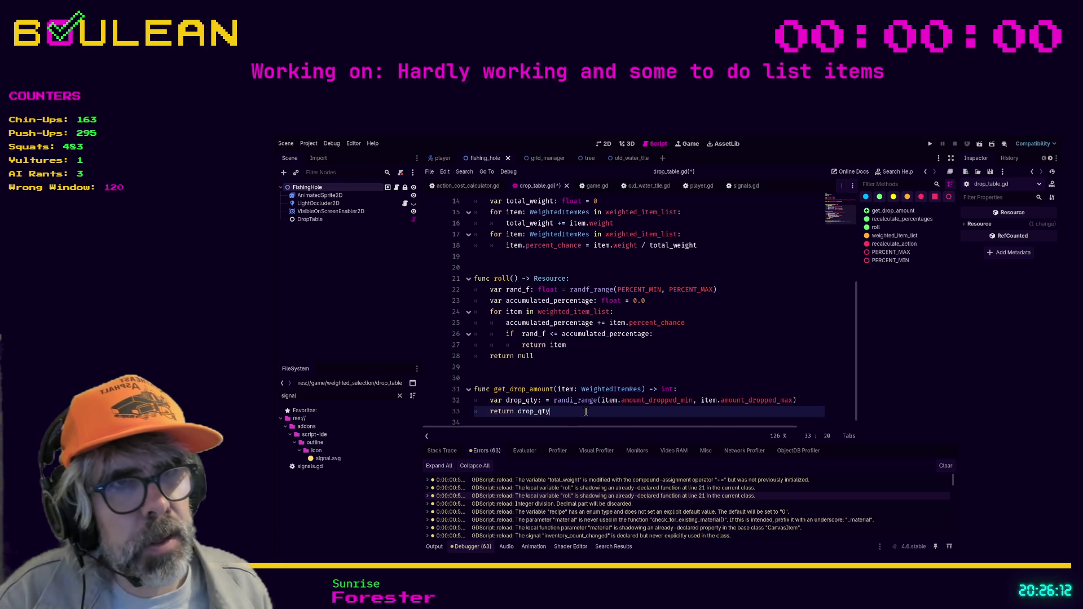
# - Rename get_drop_amount to get_drop_quantity, then search all scripts for get_drop_amount
pyautogui.click(528, 389)
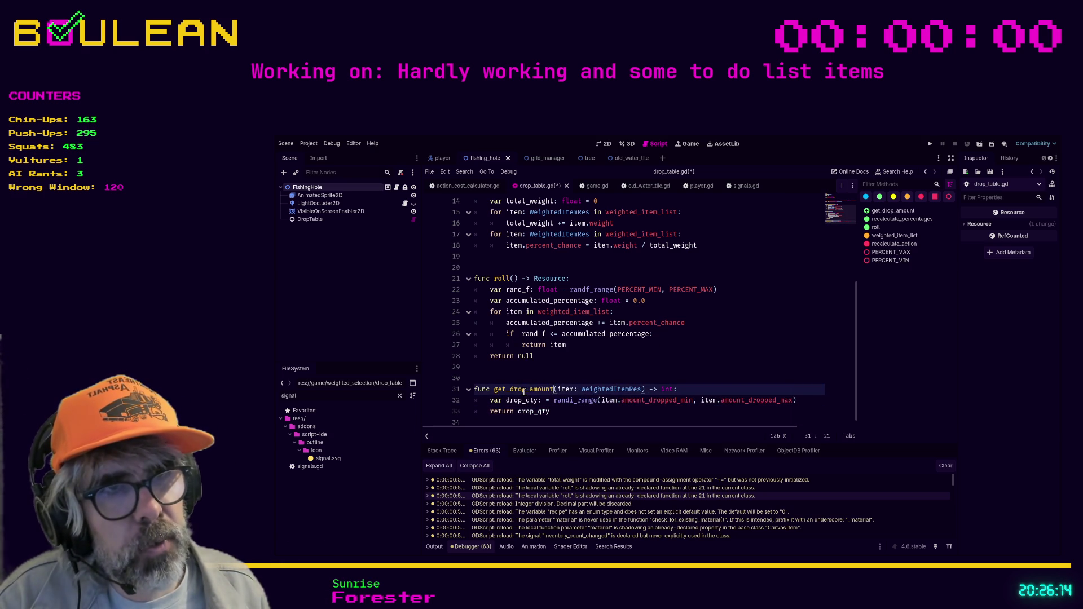
pyautogui.doubleClick(536, 389)
pyautogui.write('quantit')
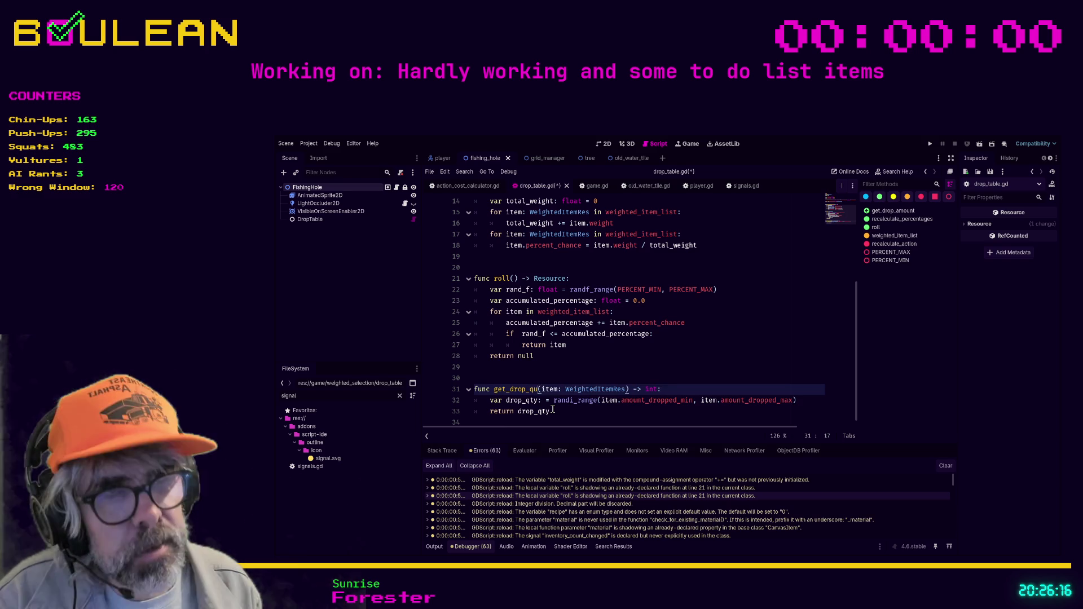
pyautogui.write('y')
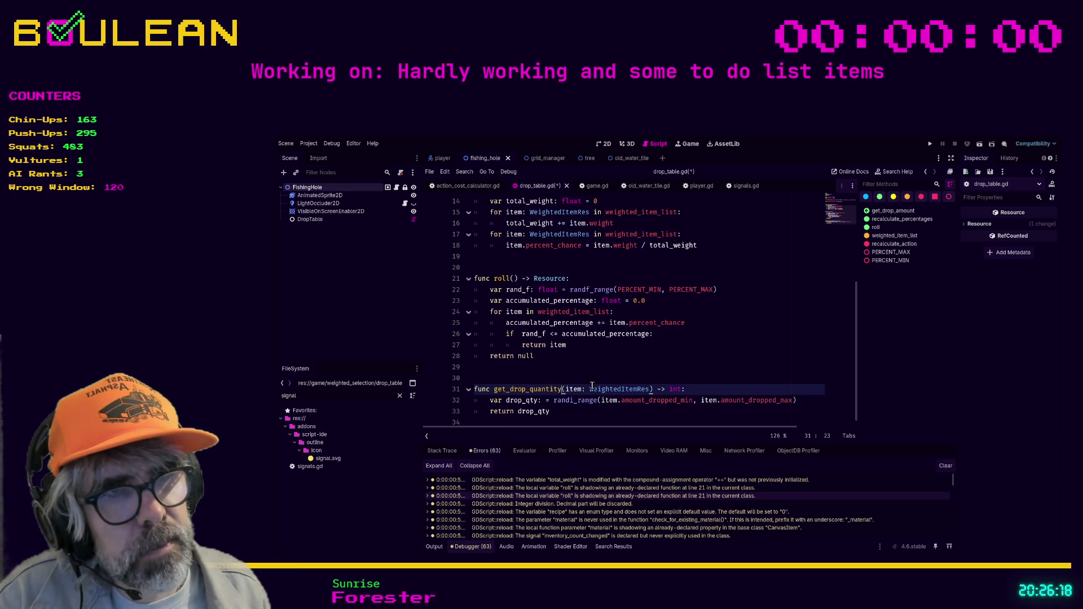
pyautogui.click(586, 381)
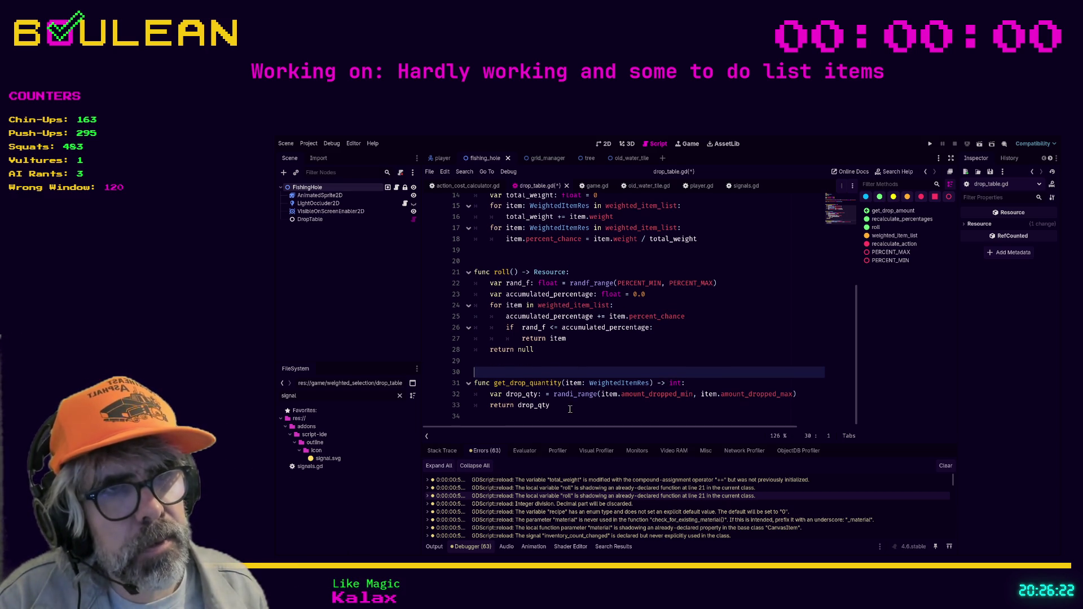
pyautogui.click(587, 407)
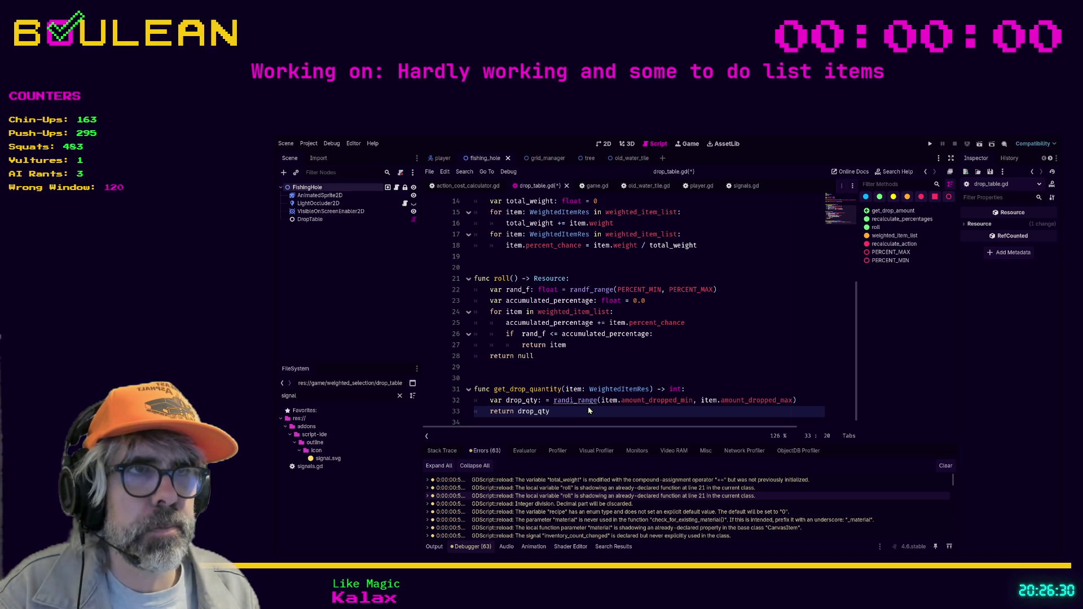
pyautogui.hotkey('ctrl', 'shift', 'f')
pyautogui.press('Return')
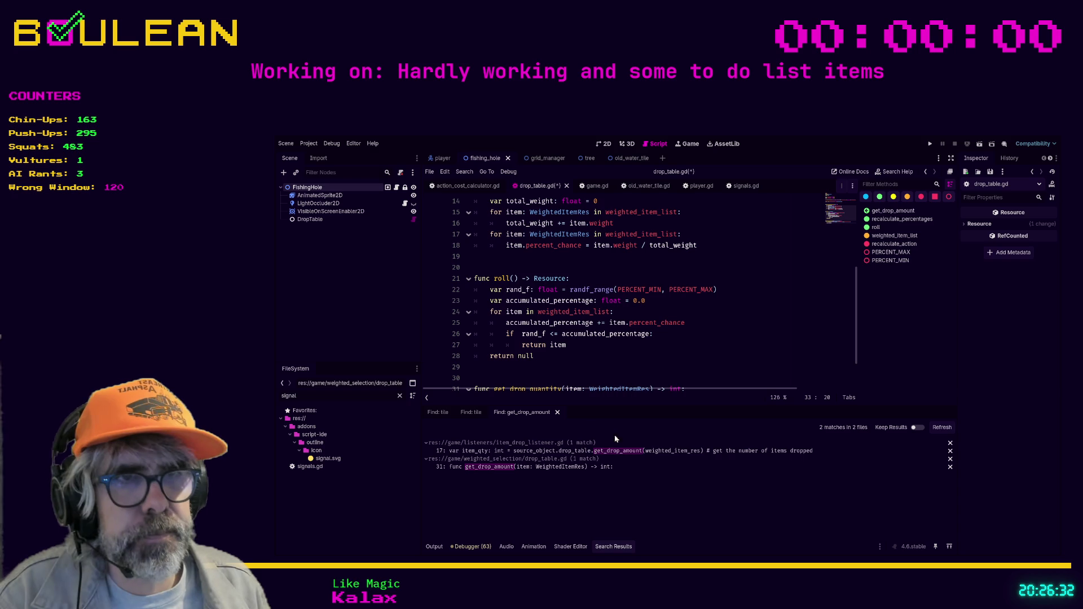
# - Change the get_drop_amount call on line 17 of item_drop_listener.gd to get_drop_quantity and save
pyautogui.click(555, 469)
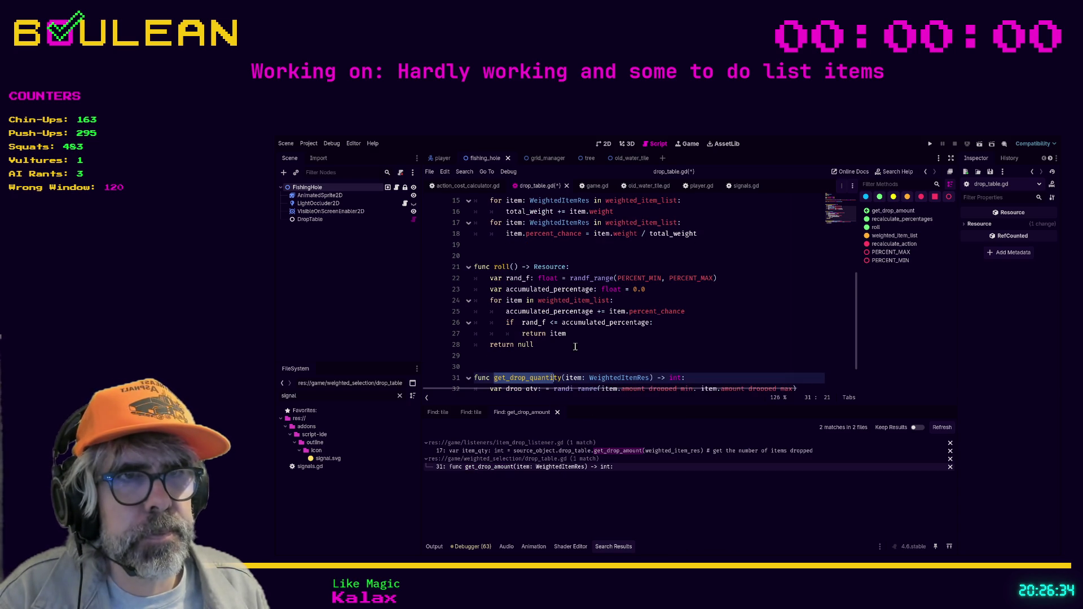
pyautogui.scroll(-1, 575, 347)
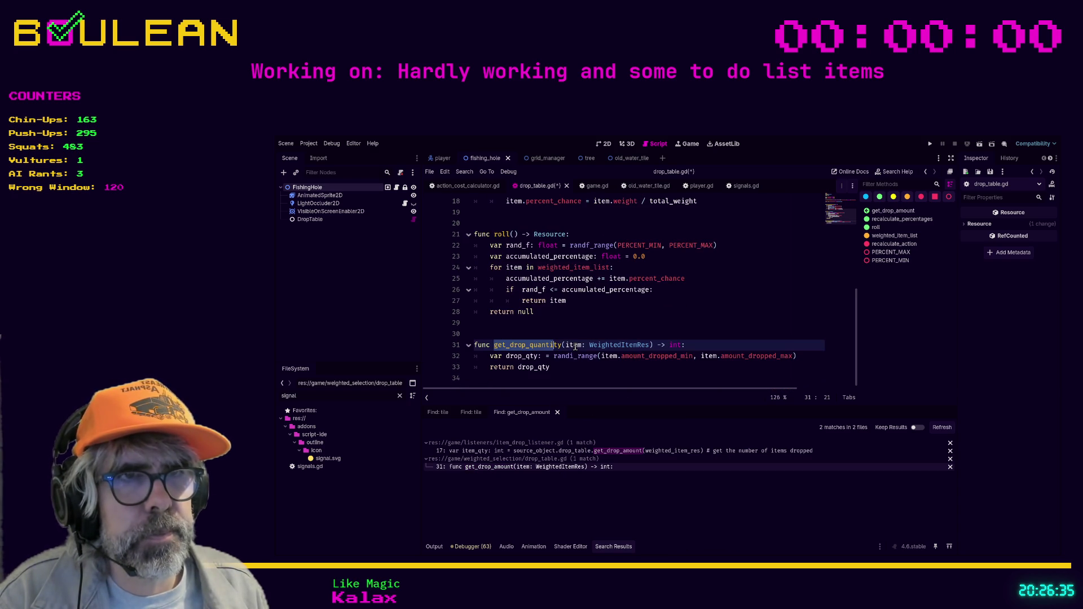
pyautogui.click(566, 452)
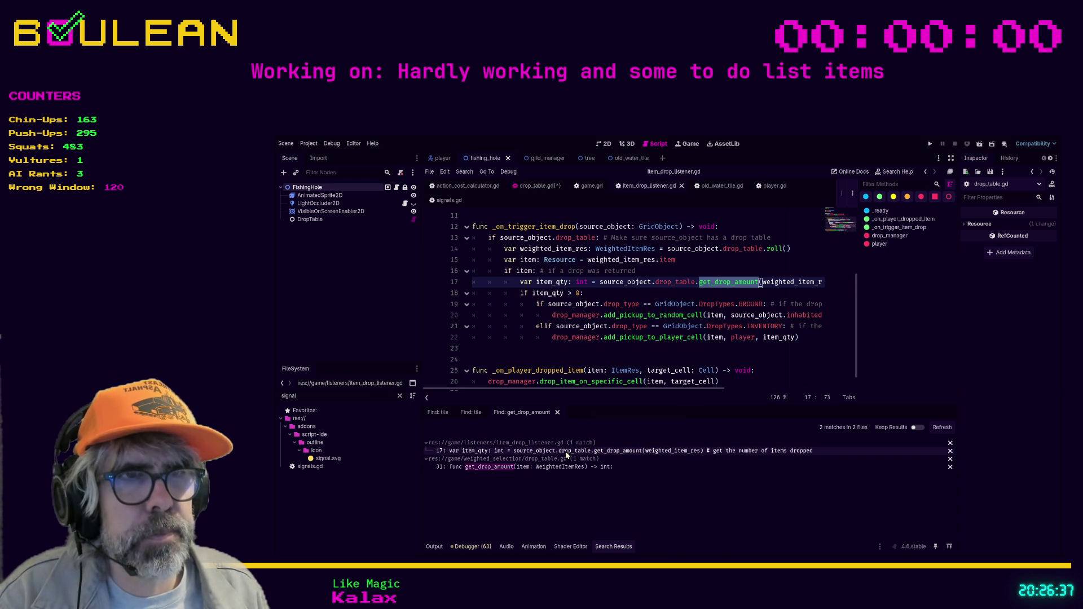
pyautogui.click(761, 283)
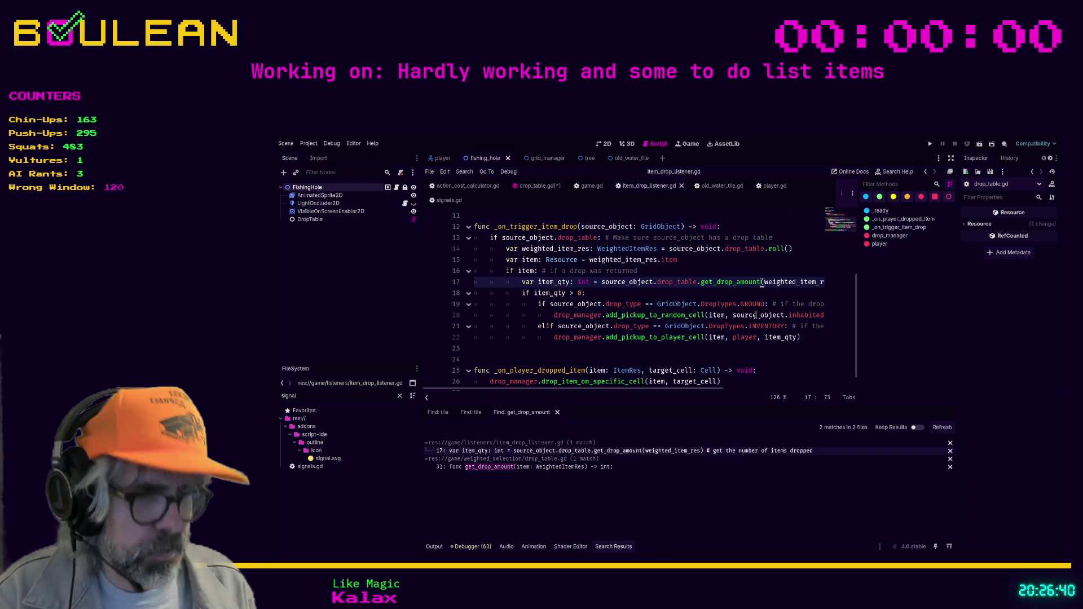
pyautogui.press('BackSpace')
pyautogui.press('BackSpace')
pyautogui.press('BackSpace')
pyautogui.write('quantity')
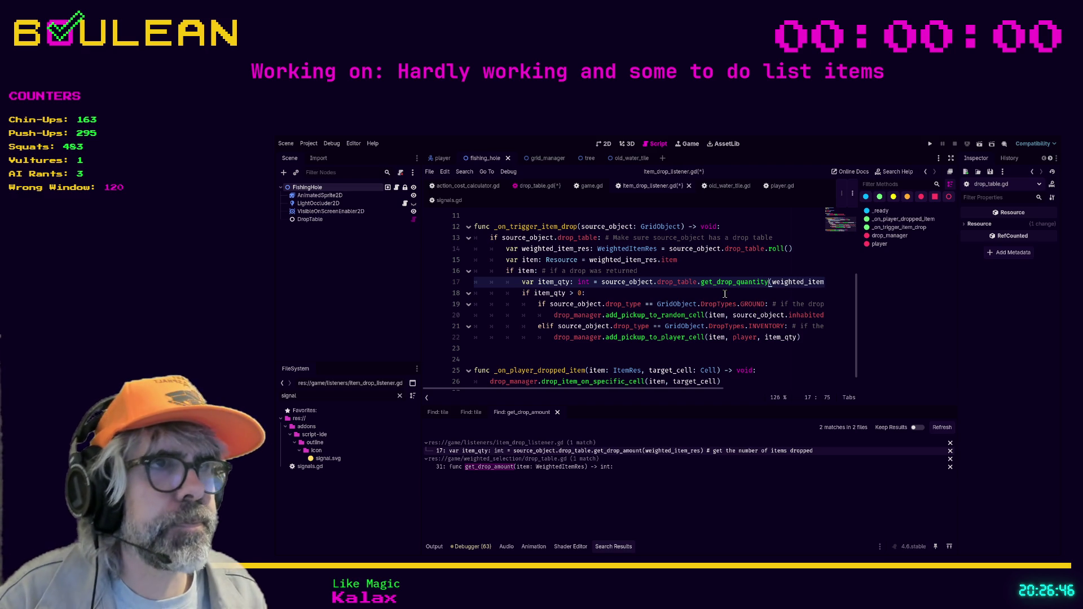
pyautogui.click(725, 294)
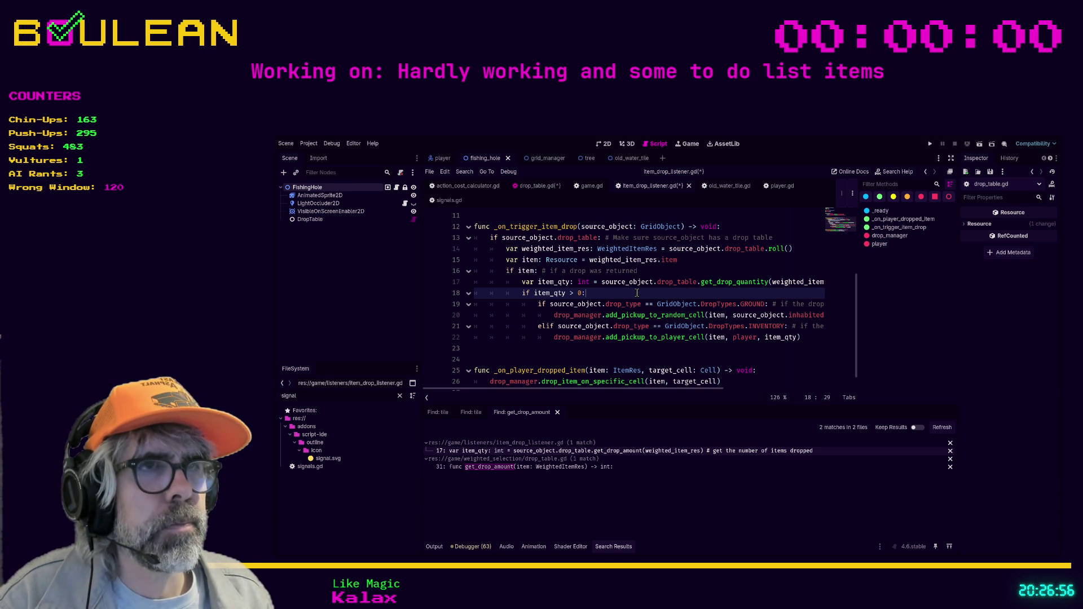
pyautogui.click(523, 319)
pyautogui.hotkey('ctrl', 's')
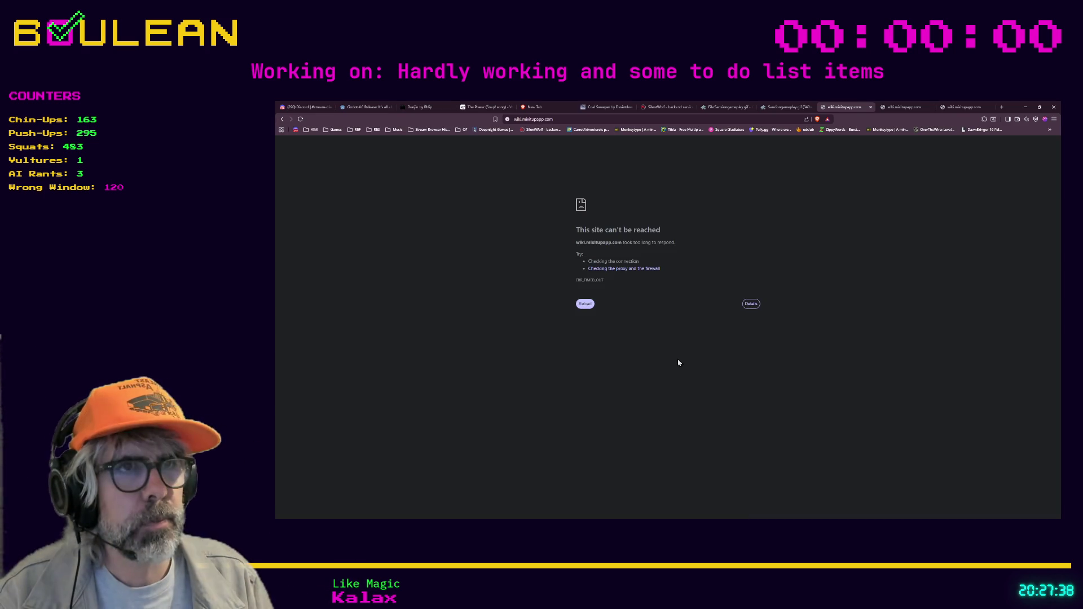
# - Reload the unreachable wiki page, then search the web for 'palleton' in a new tab
pyautogui.click(584, 304)
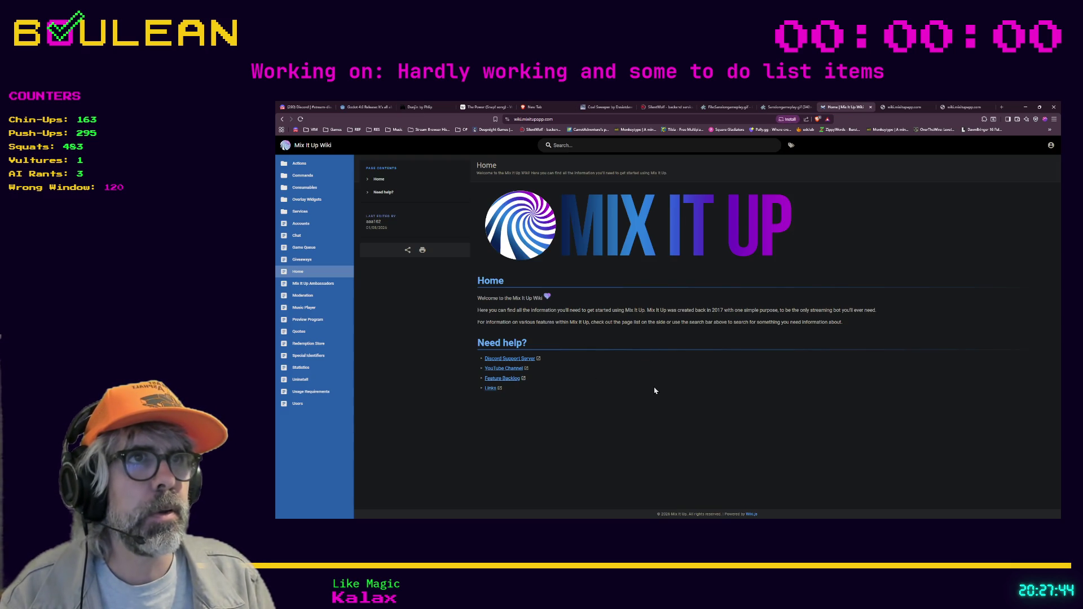
pyautogui.hotkey('ctrl', 't')
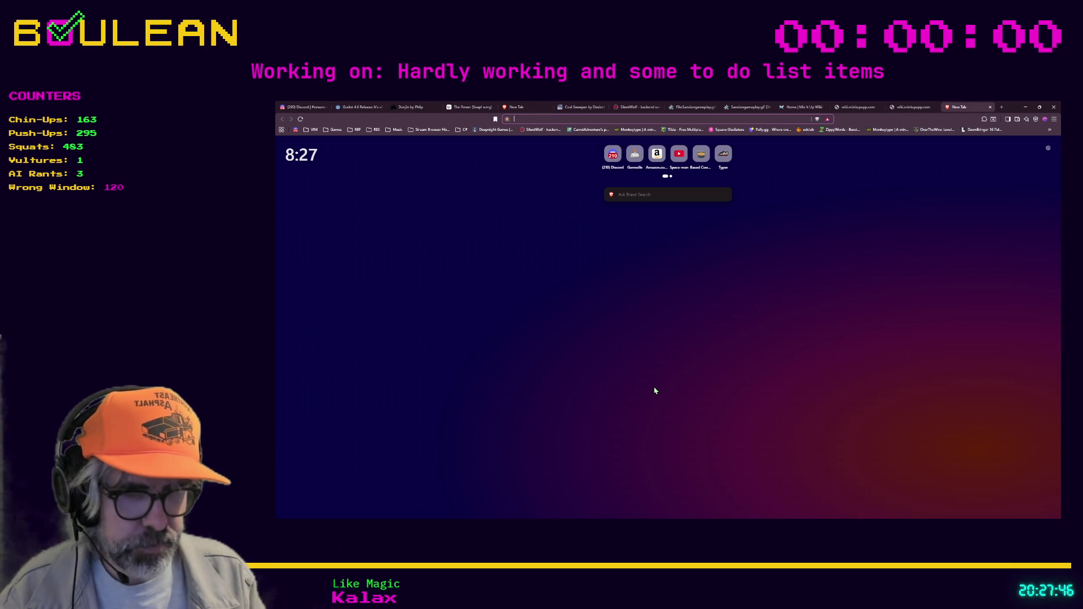
pyautogui.write('palleton')
pyautogui.press('Return')
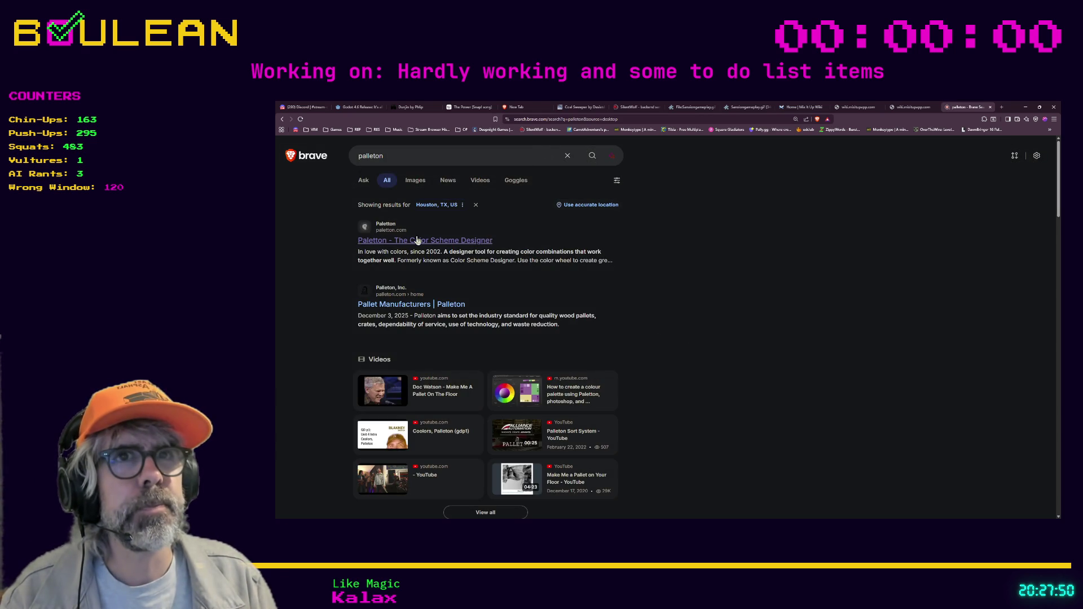
# - Open Paletton, set base colour FF00CC, and compare triad, adjacent and mono schemes before returning to tetrad
pyautogui.click(423, 241)
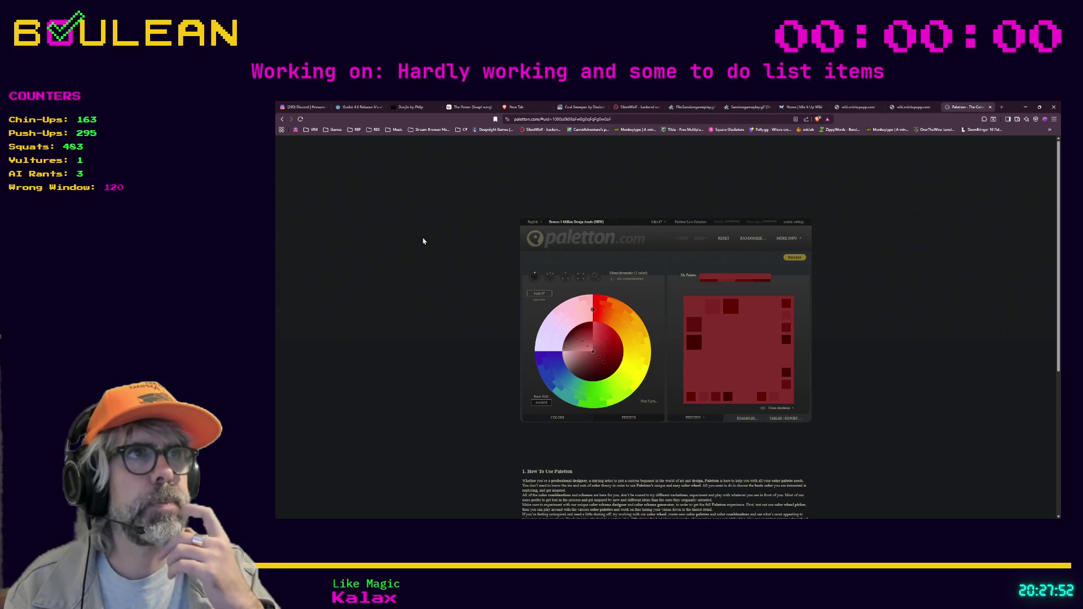
pyautogui.click(545, 403)
pyautogui.write('FF00CC')
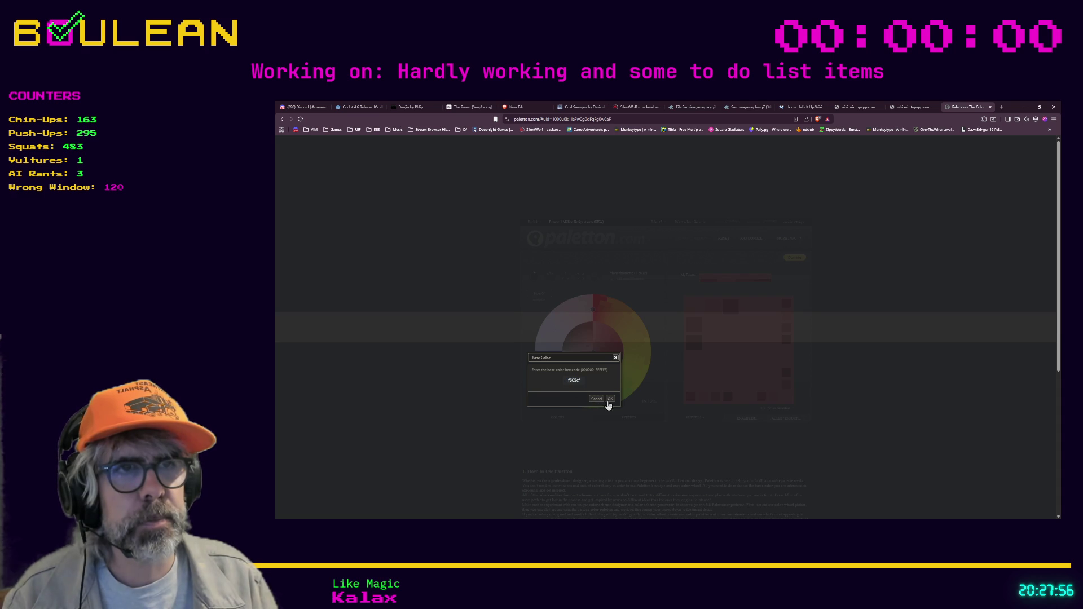
pyautogui.click(610, 400)
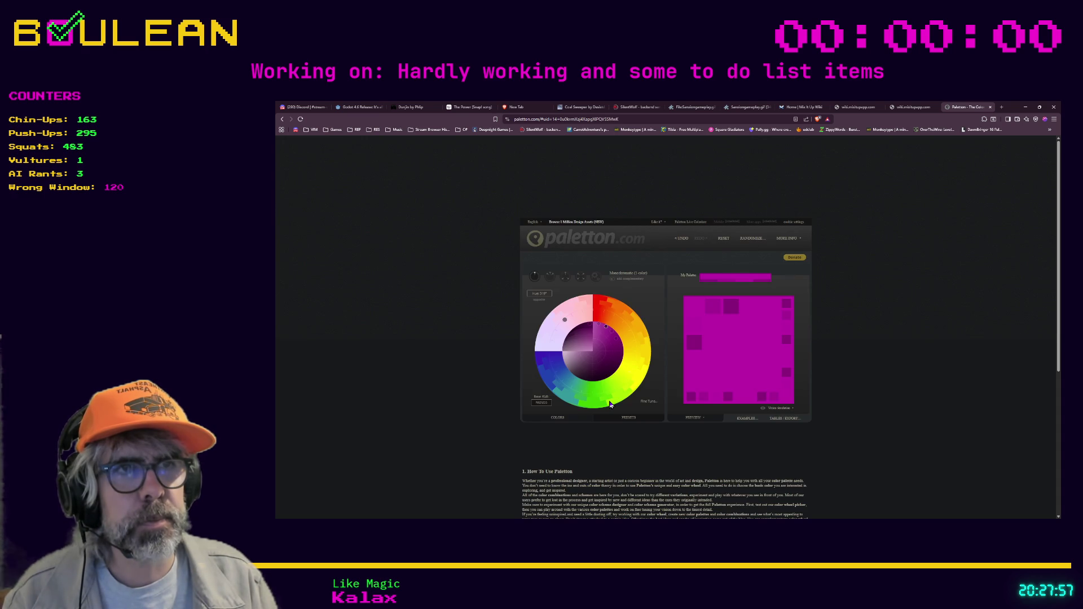
pyautogui.click(565, 278)
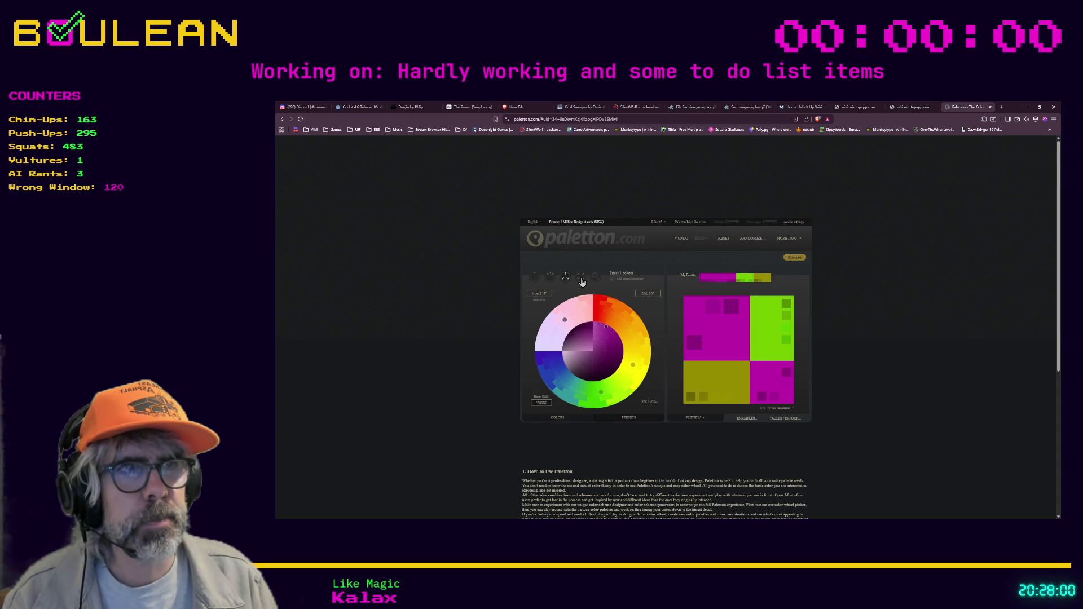
pyautogui.click(582, 279)
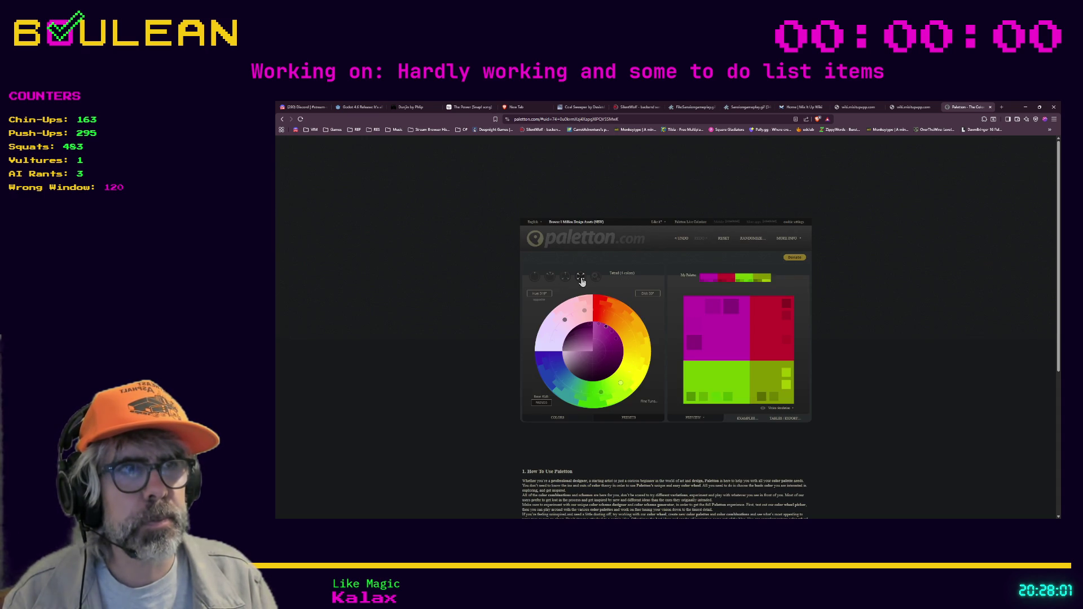
pyautogui.click(550, 278)
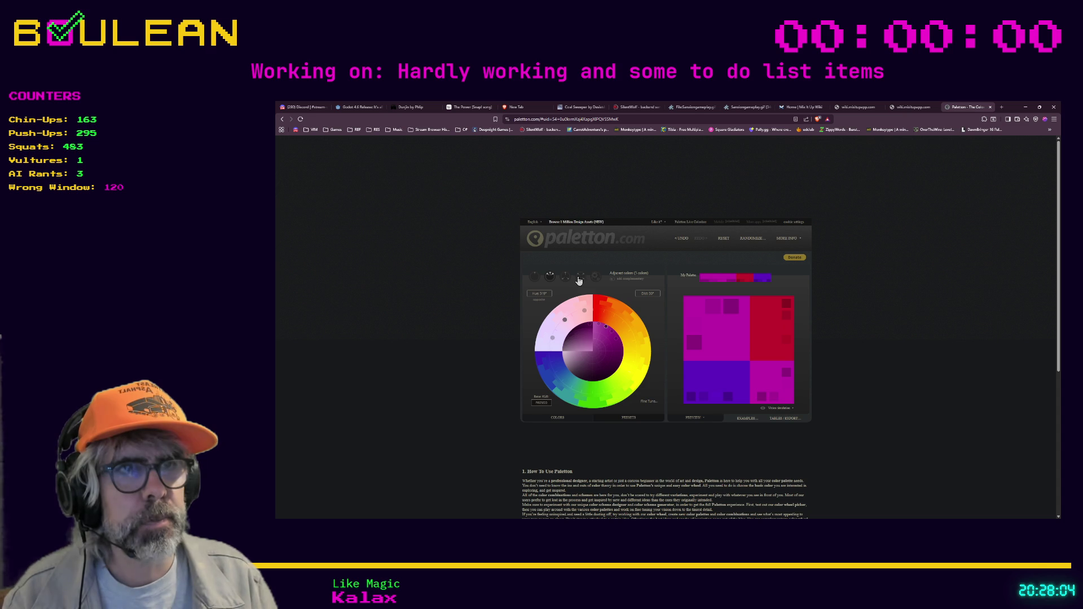
pyautogui.click(566, 279)
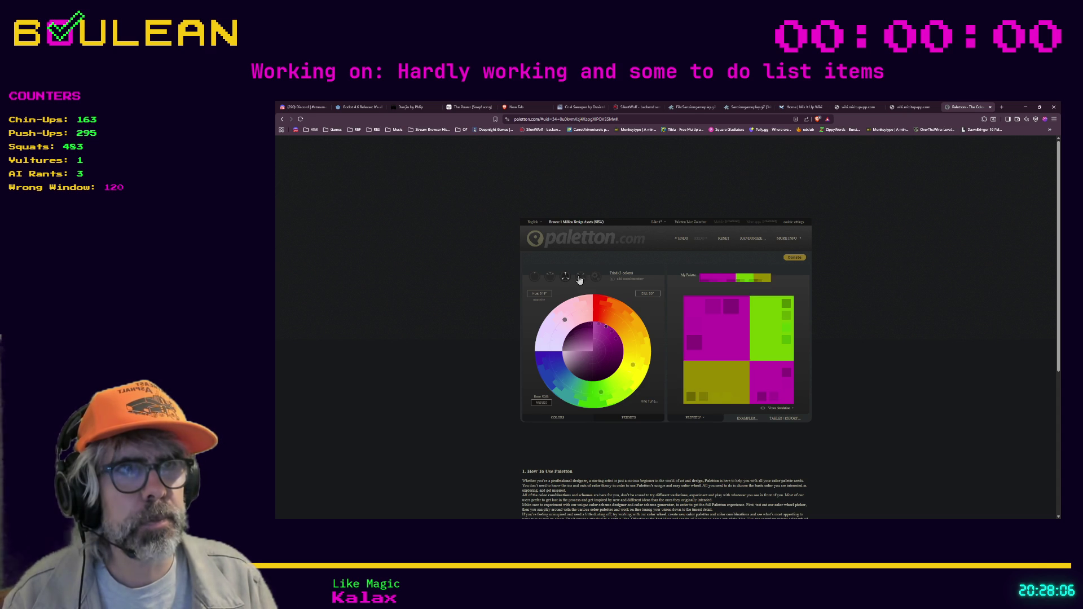
pyautogui.click(581, 280)
pyautogui.click(537, 279)
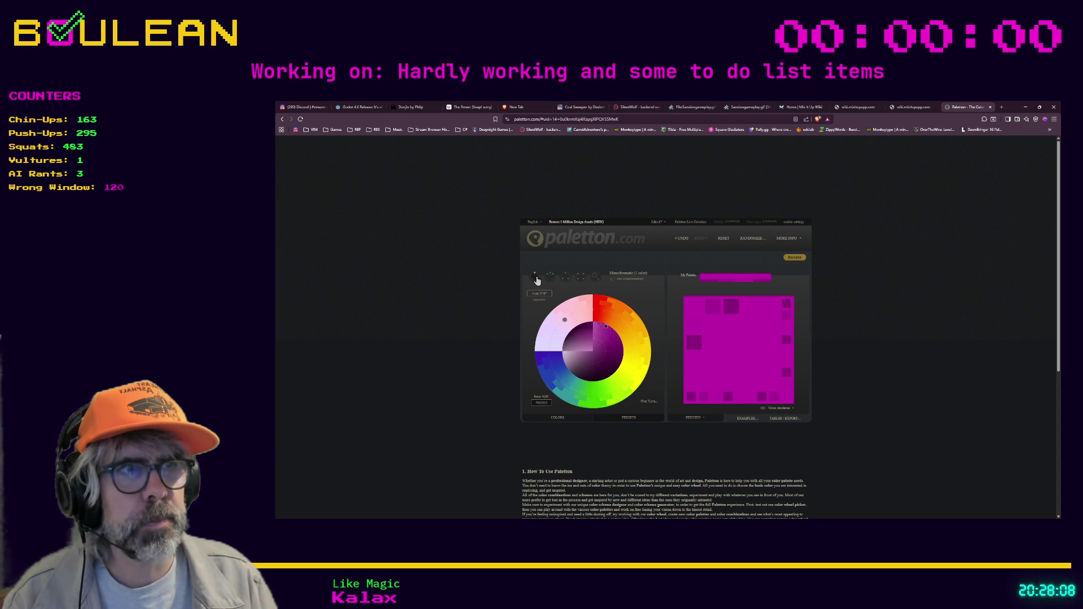
pyautogui.click(580, 281)
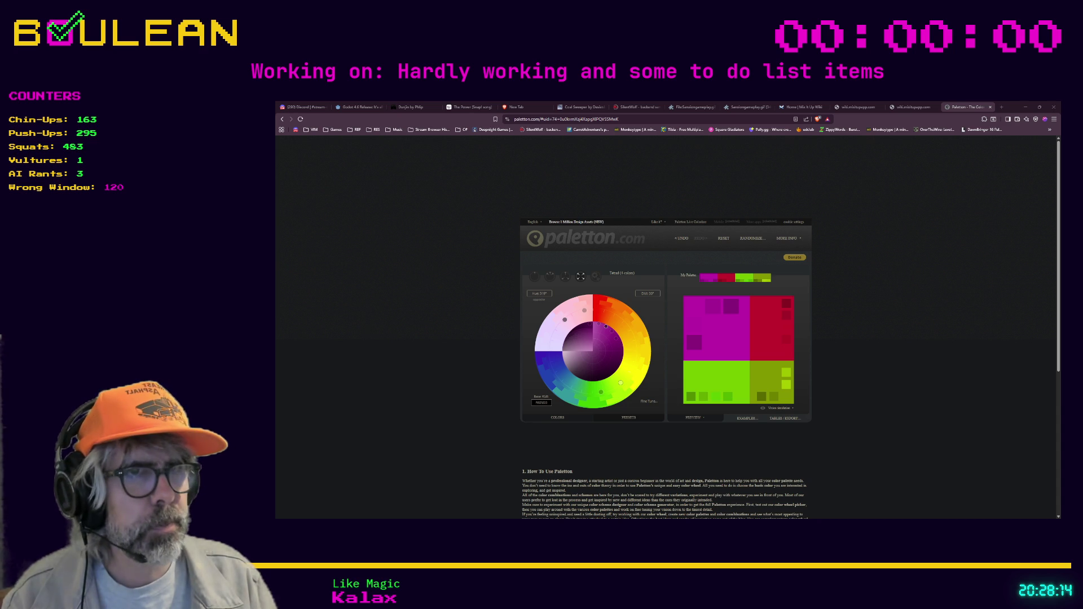
# - Paste a yellow base colour and try triad, adjacent and mono schemes, settling on tetrad
pyautogui.click(540, 403)
pyautogui.write('f9c80e')
pyautogui.click(610, 399)
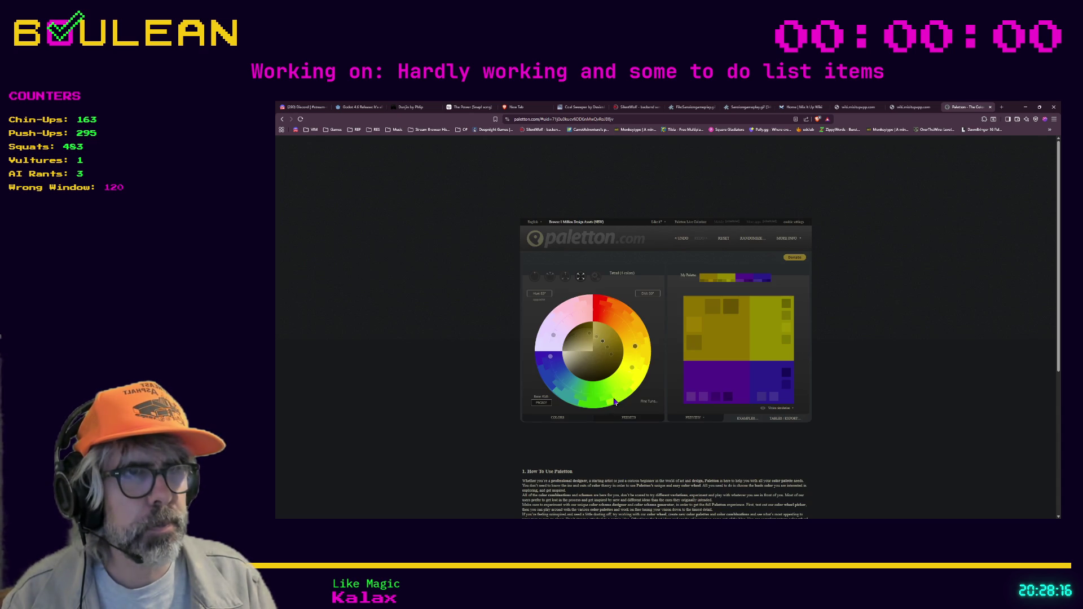
pyautogui.click(564, 281)
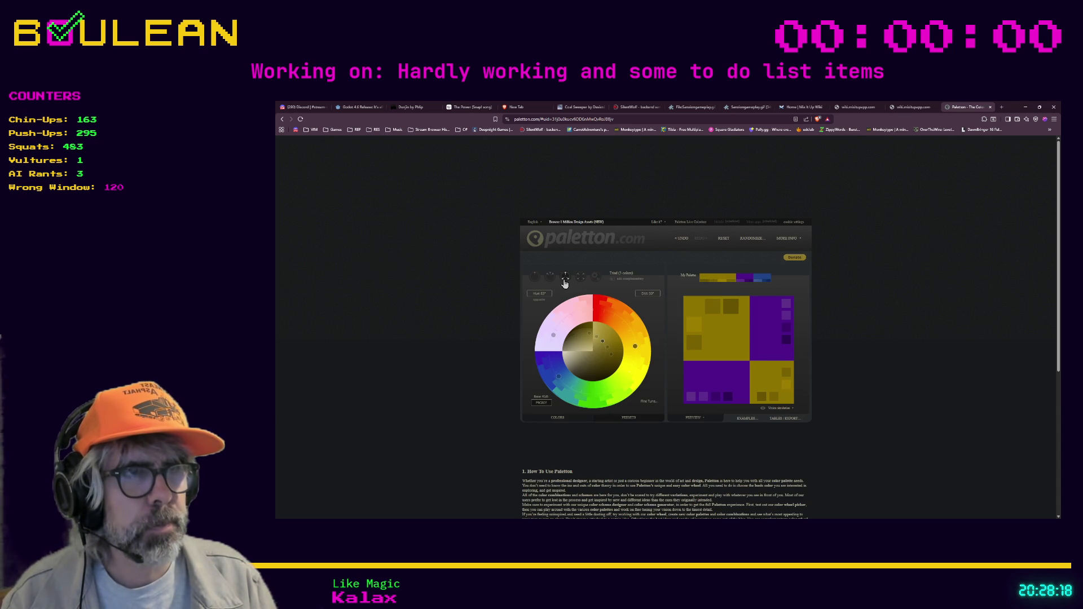
pyautogui.click(550, 278)
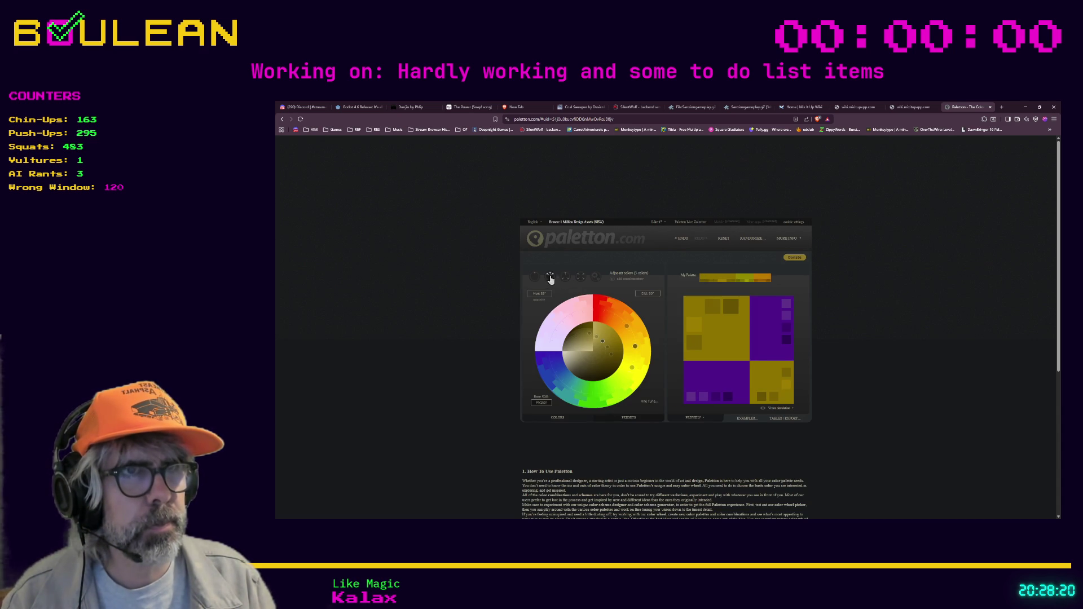
pyautogui.click(535, 276)
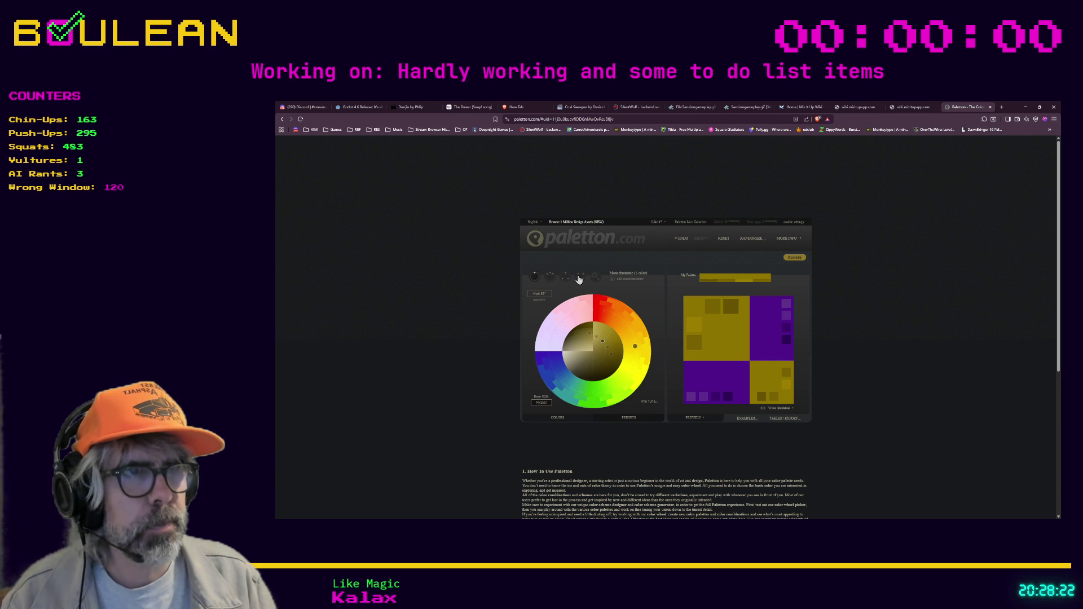
pyautogui.click(580, 277)
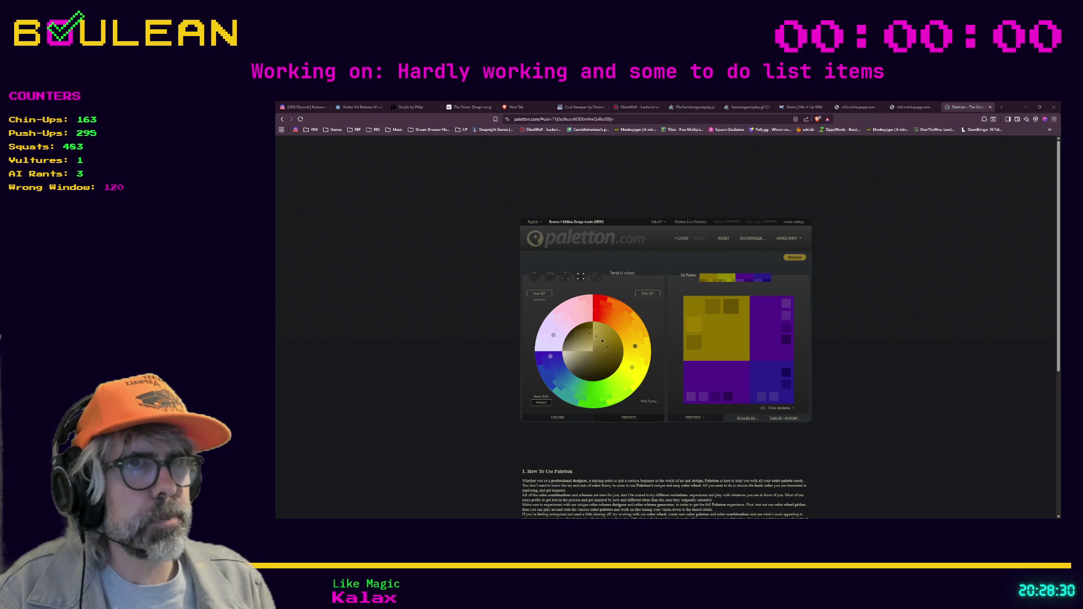
pyautogui.click(543, 404)
# - Apply a pasted dark purple base colour, check Godot, then return to the Paletton page
pyautogui.write('0d0221')
pyautogui.press('Return')
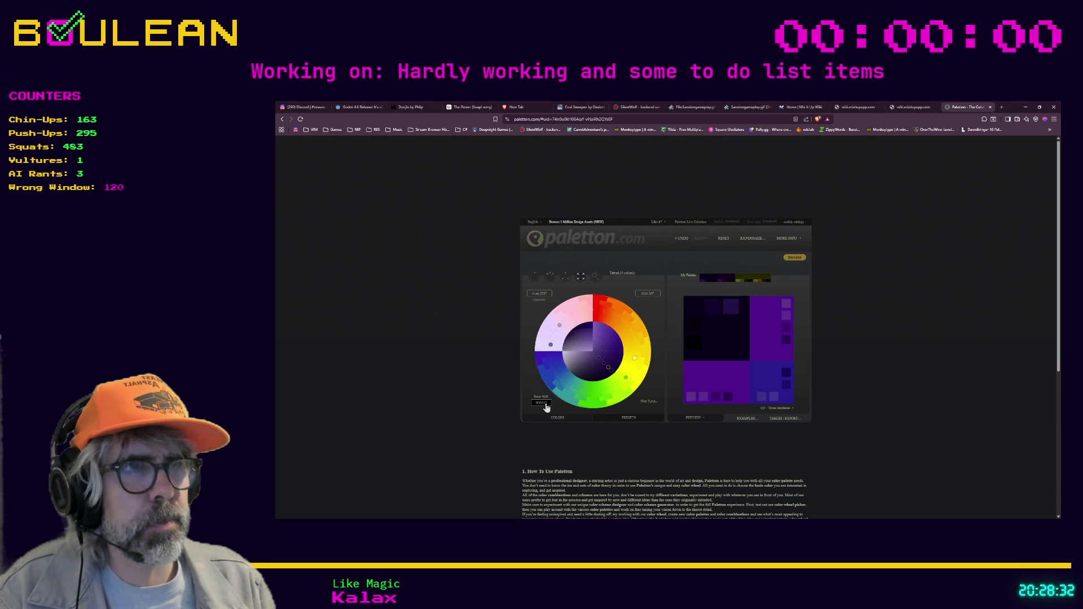
pyautogui.moveTo(712, 372)
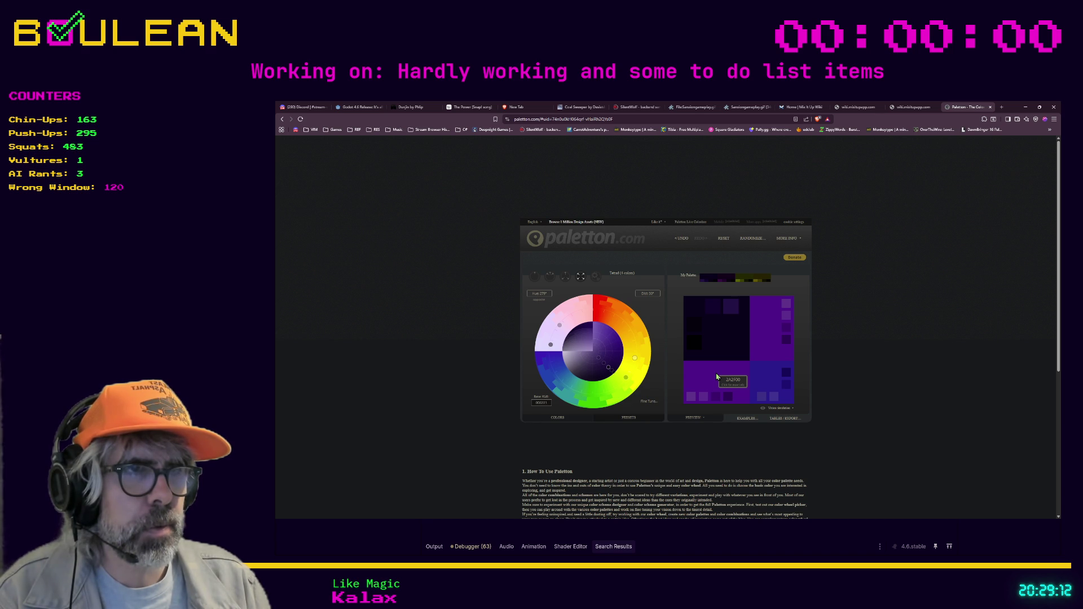
pyautogui.hotkey('alt', 'Tab')
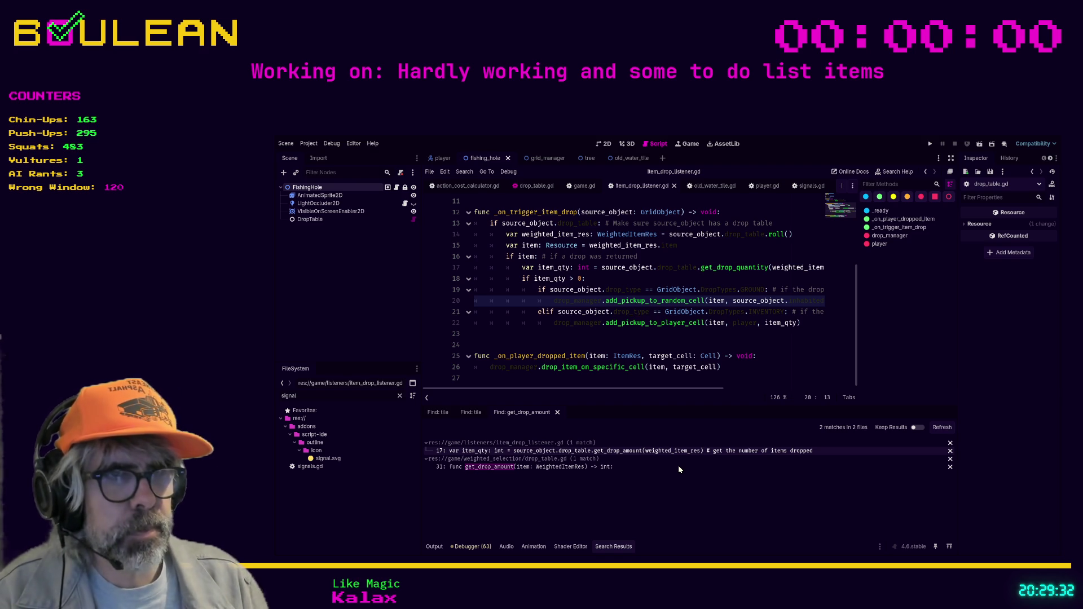
pyautogui.hotkey('alt', 'Tab')
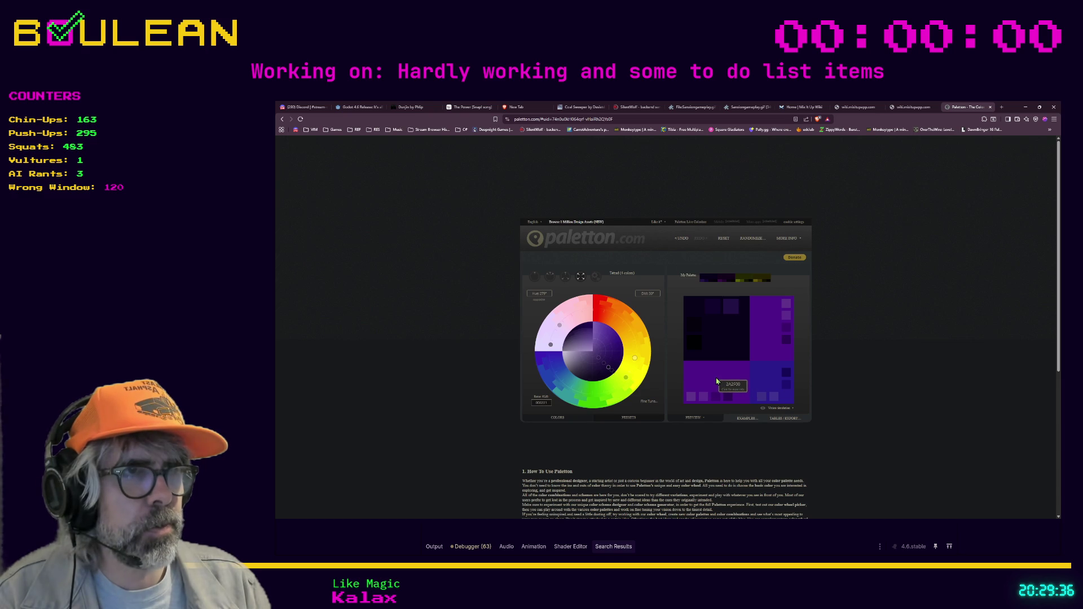
pyautogui.click(718, 381)
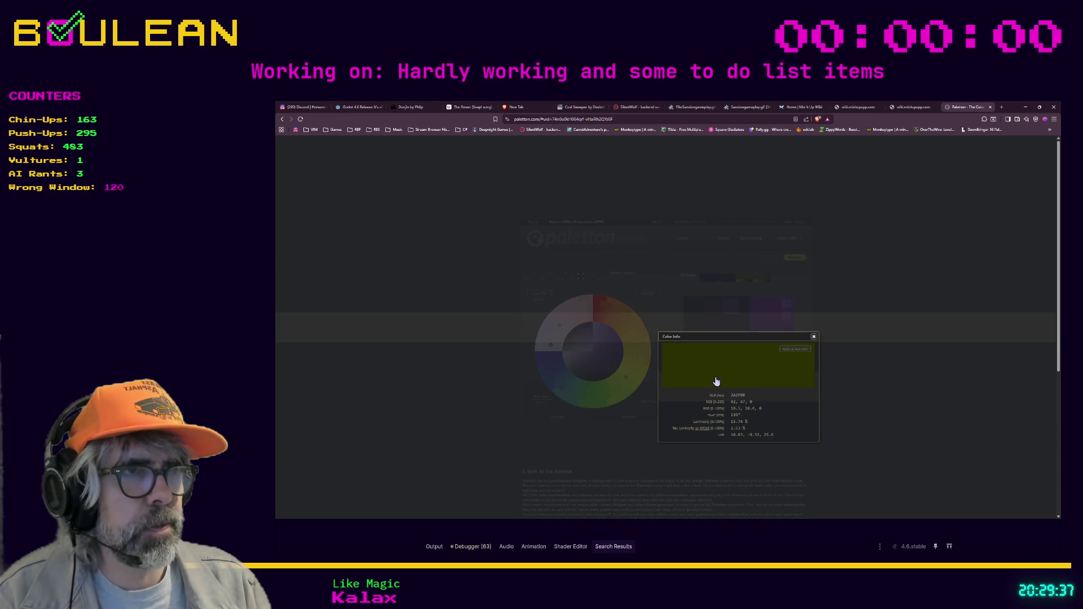
pyautogui.click(814, 336)
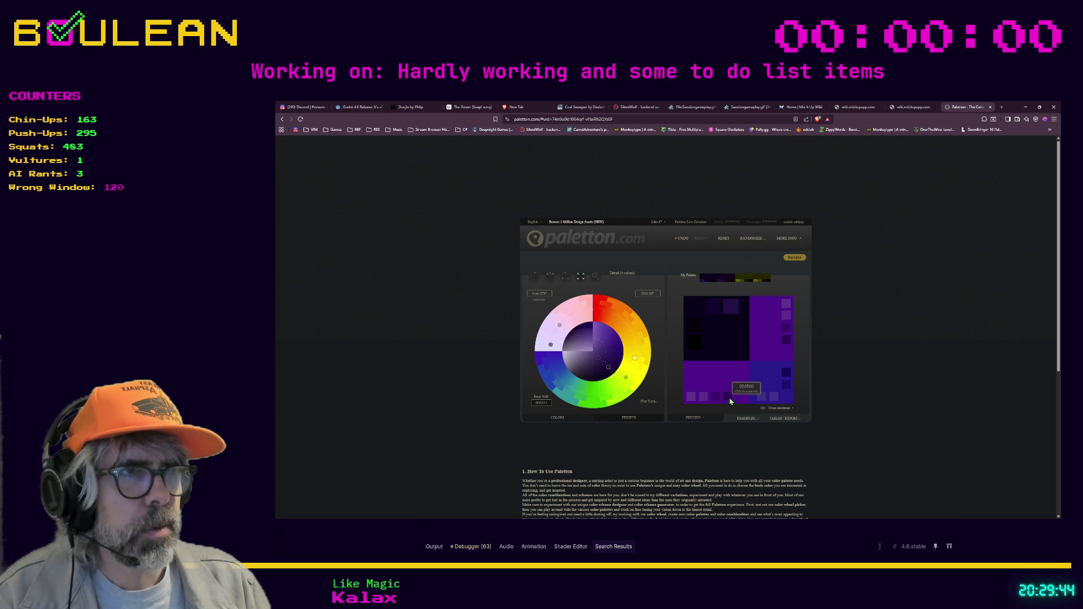
pyautogui.click(766, 339)
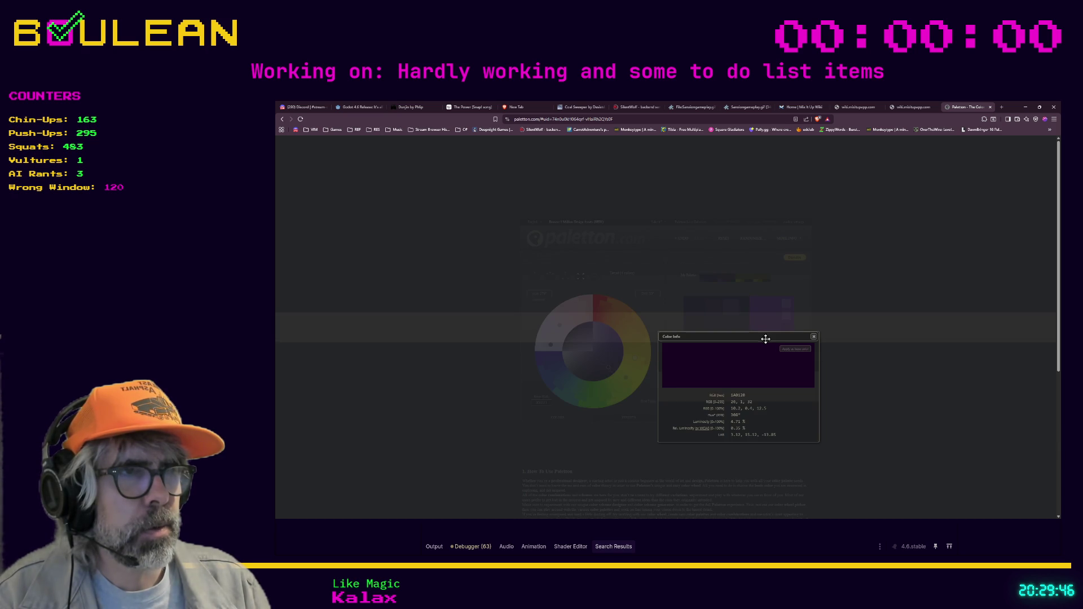
pyautogui.click(814, 337)
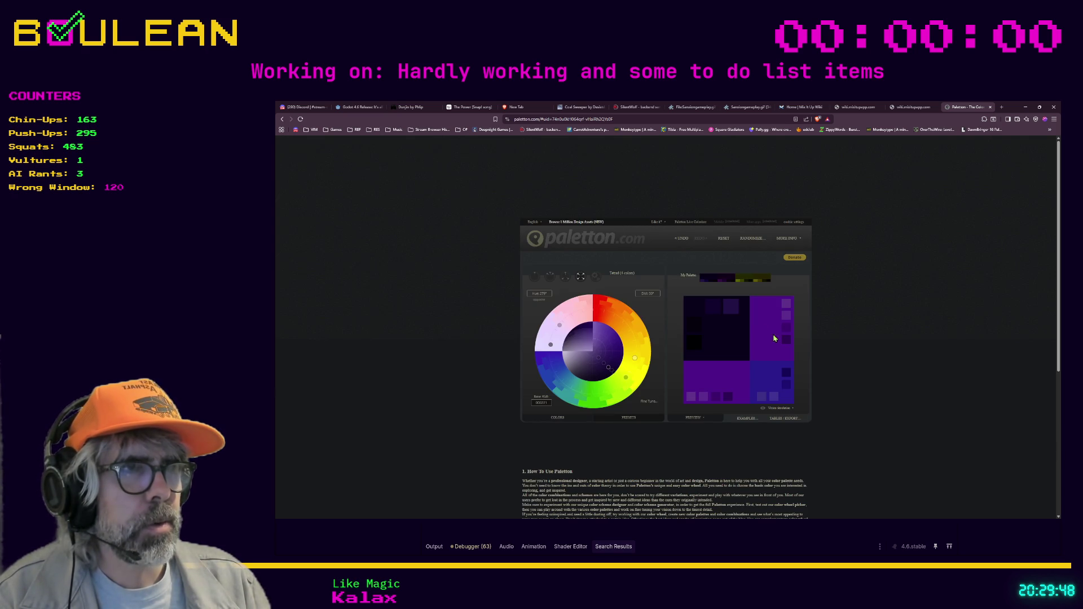
pyautogui.click(786, 342)
pyautogui.click(814, 340)
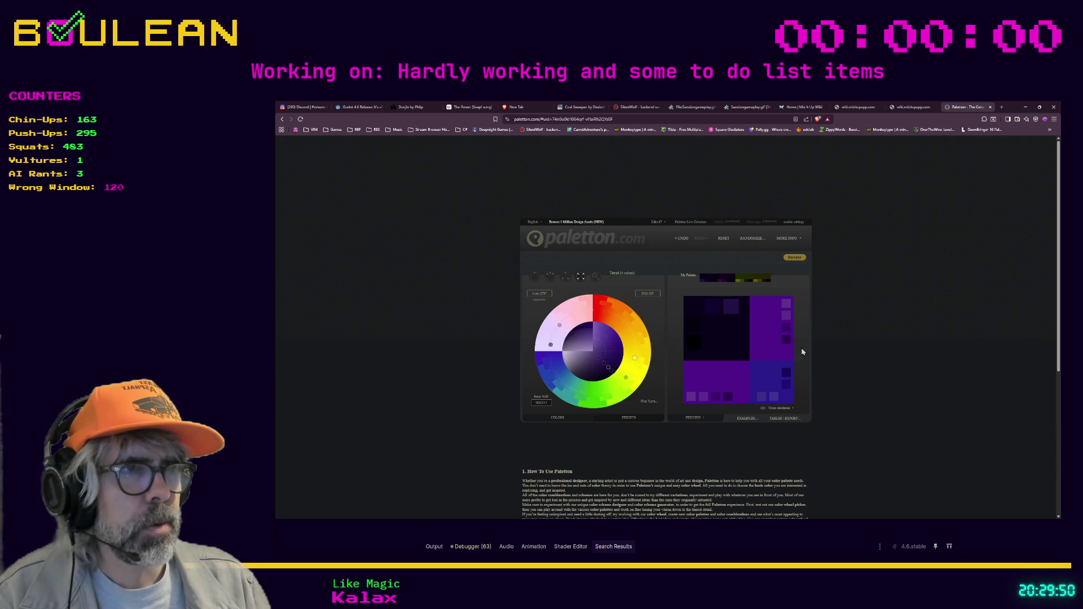
pyautogui.click(770, 375)
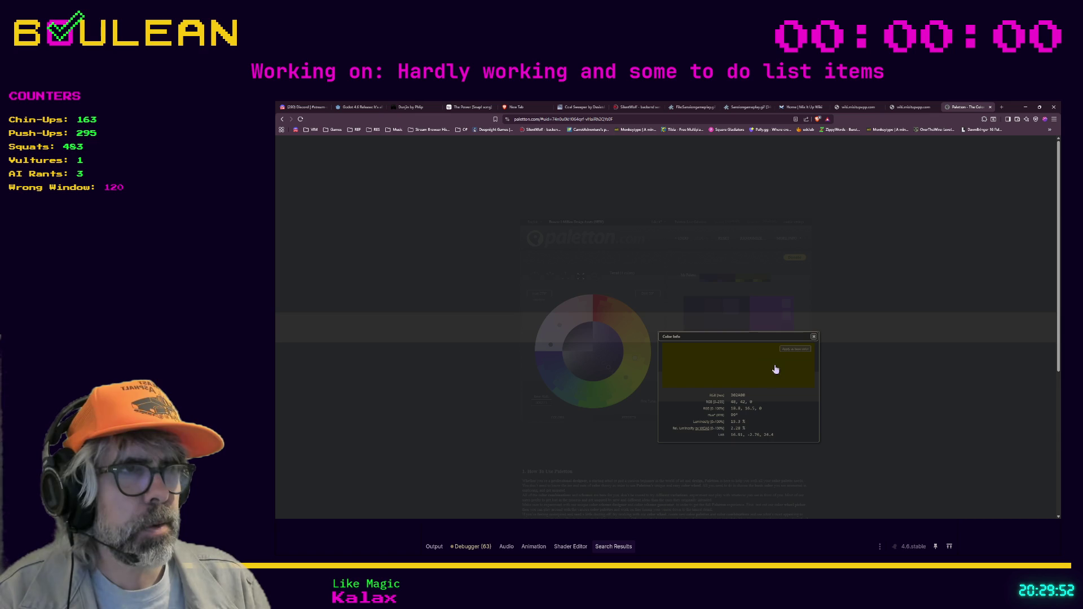
pyautogui.click(814, 338)
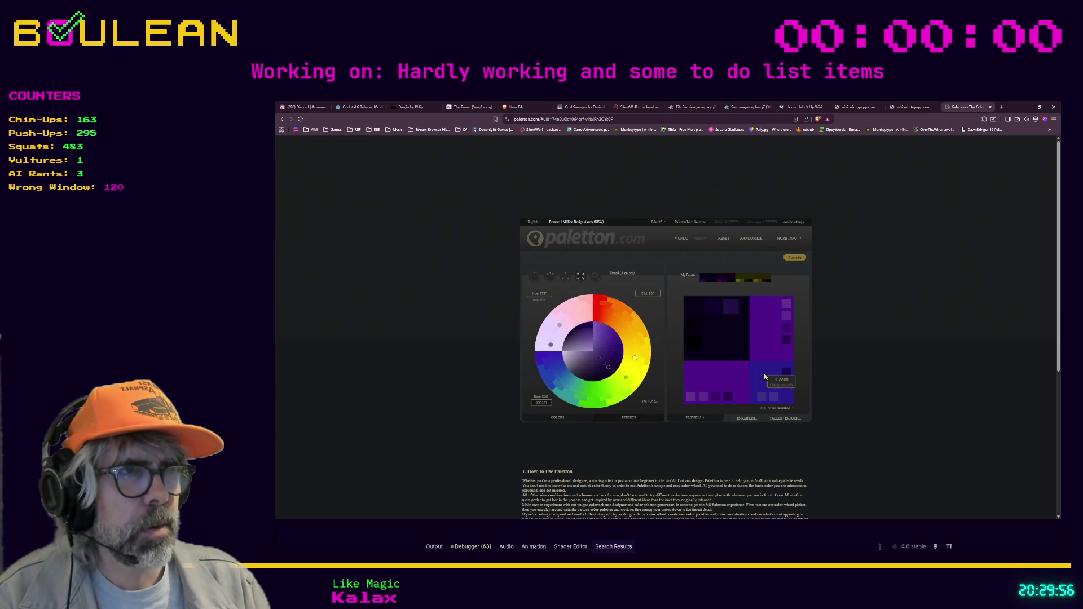
pyautogui.click(717, 385)
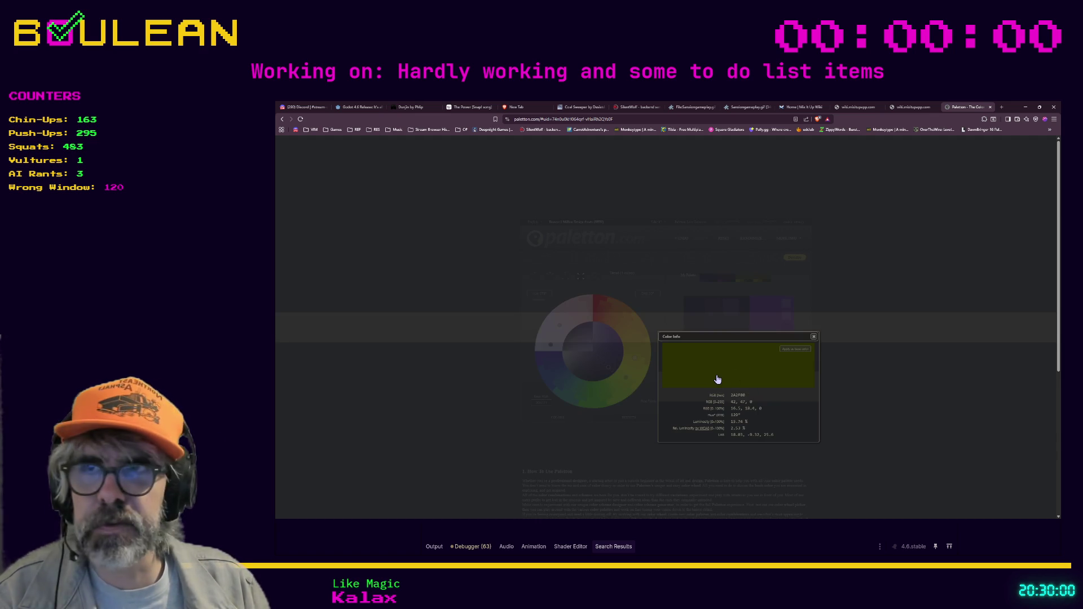
pyautogui.click(814, 337)
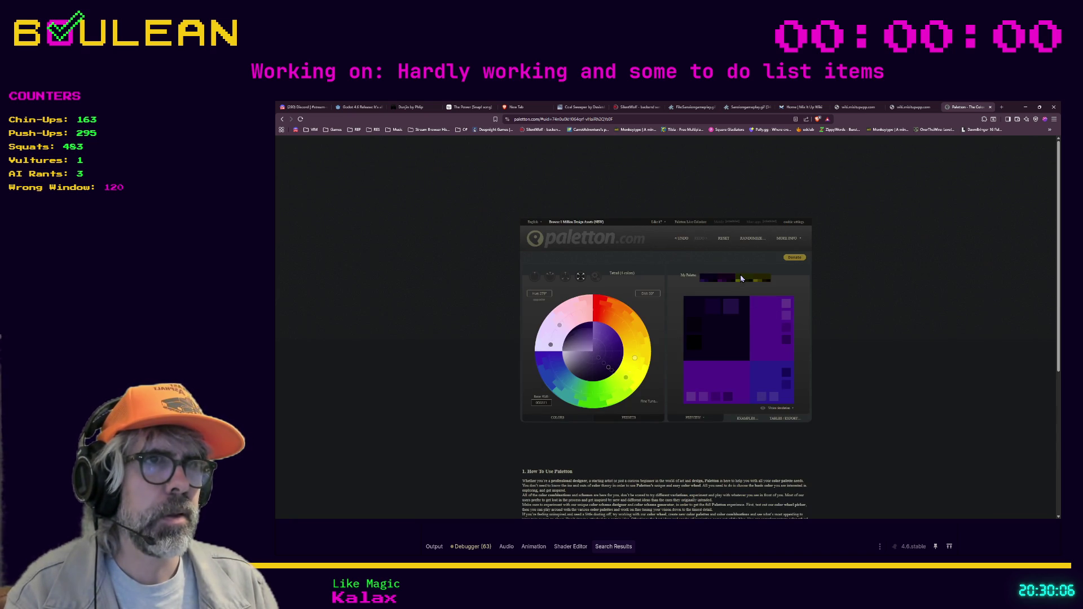
pyautogui.click(567, 278)
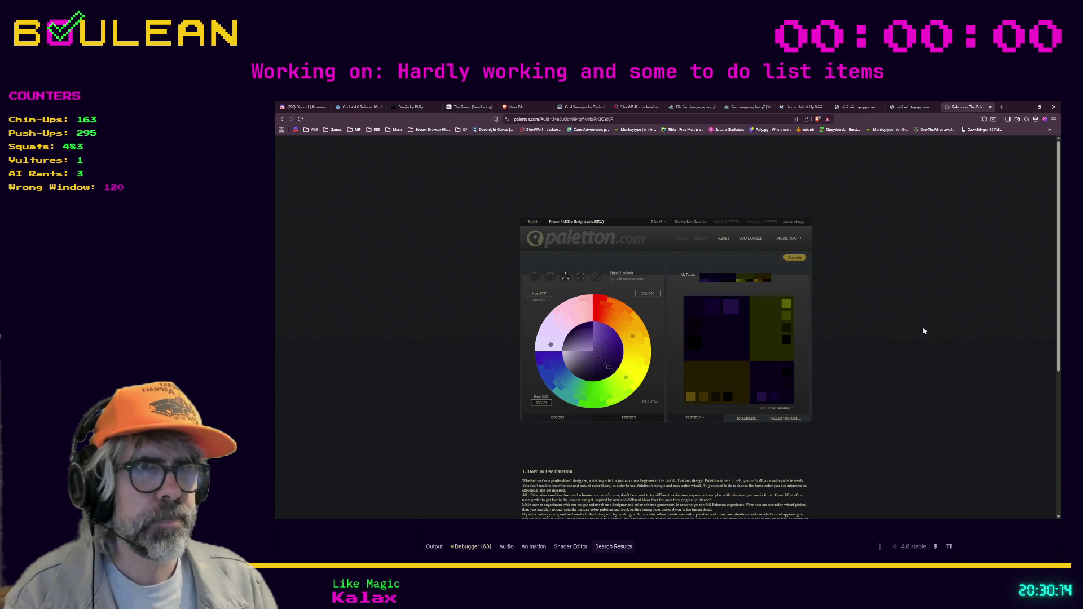
# - Try adjacent, triad and tetrad schemes, set base colour f605c, and inspect the green 61F805 swatch
pyautogui.click(551, 277)
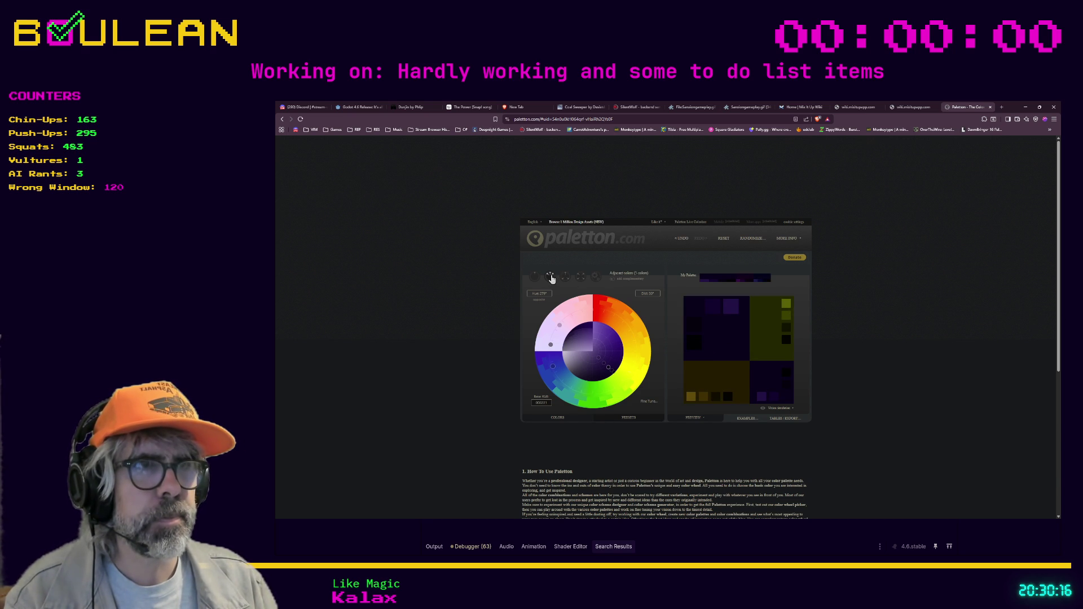
pyautogui.click(566, 277)
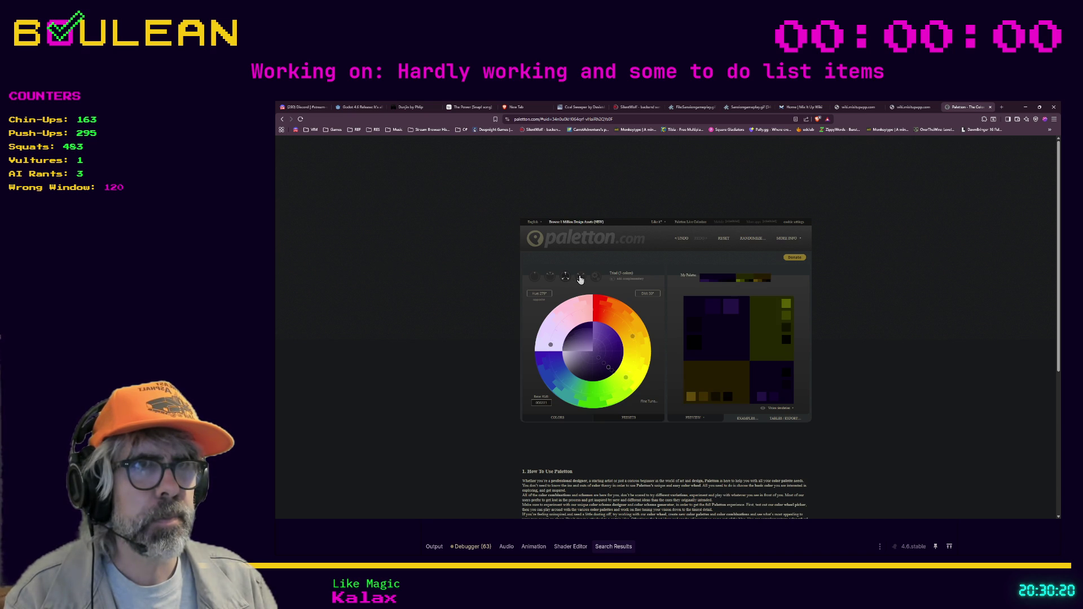
pyautogui.click(580, 278)
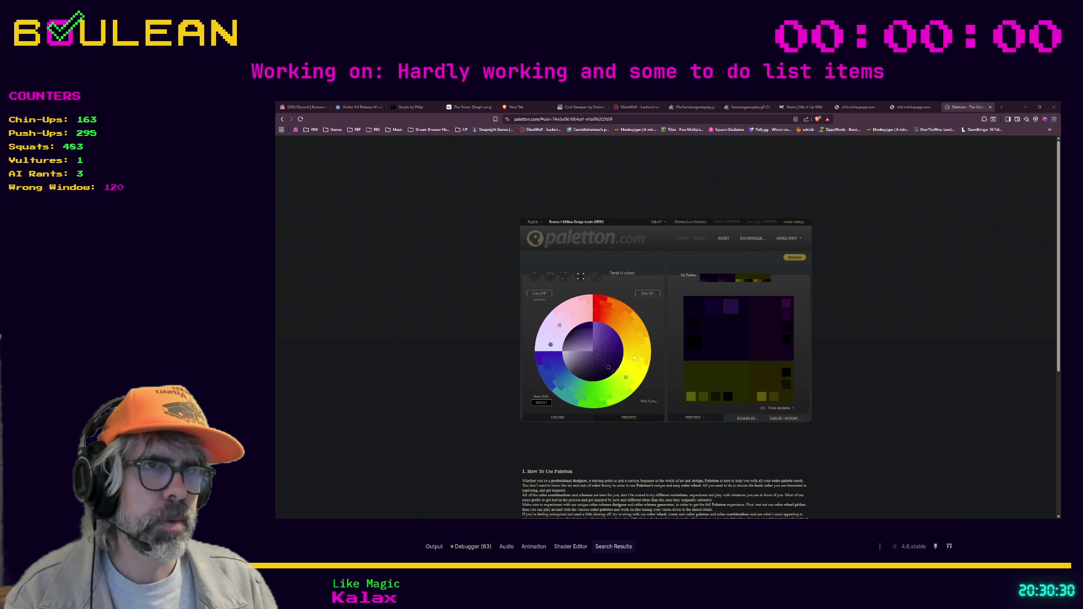
pyautogui.click(540, 403)
pyautogui.write('f605c')
pyautogui.press('Return')
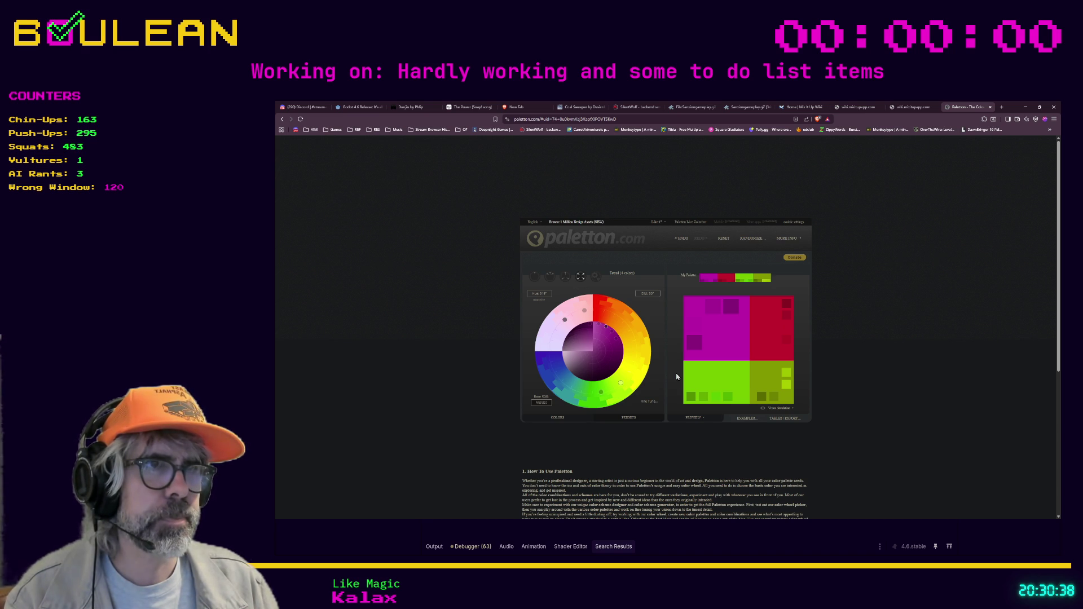
pyautogui.click(714, 385)
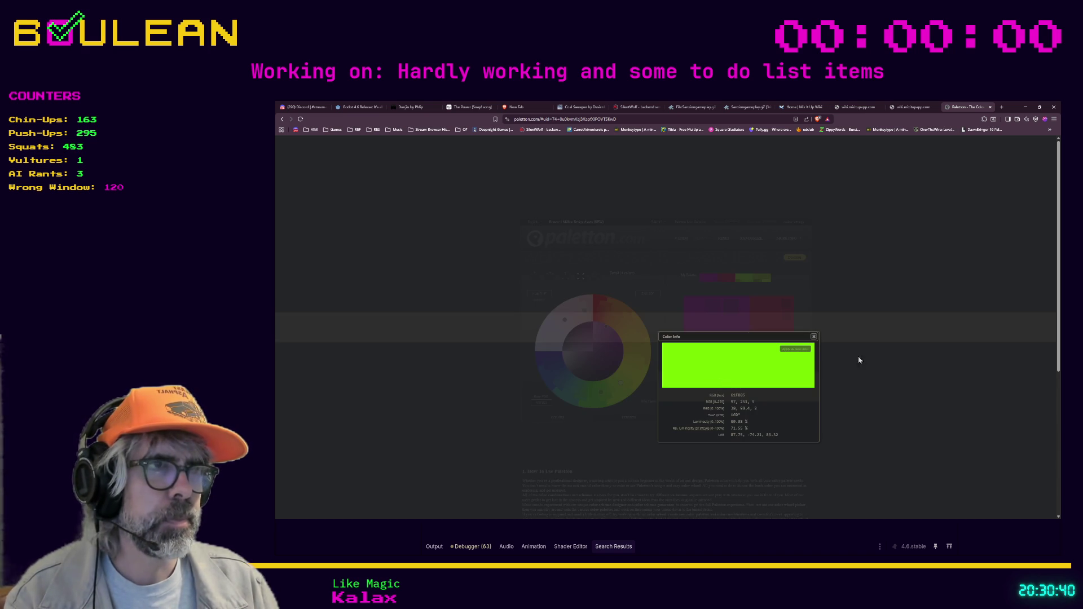
pyautogui.click(814, 337)
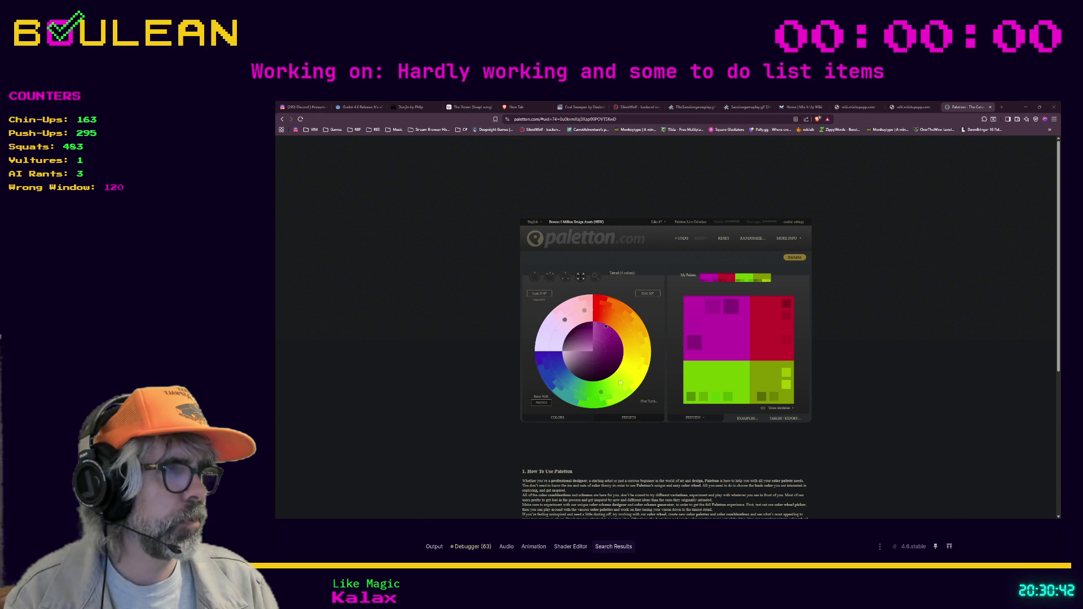
# - Apply base colour 0d0221 and try triad and mono schemes, ending on adjacent colours
pyautogui.click(538, 402)
pyautogui.write('0d0221')
pyautogui.click(613, 398)
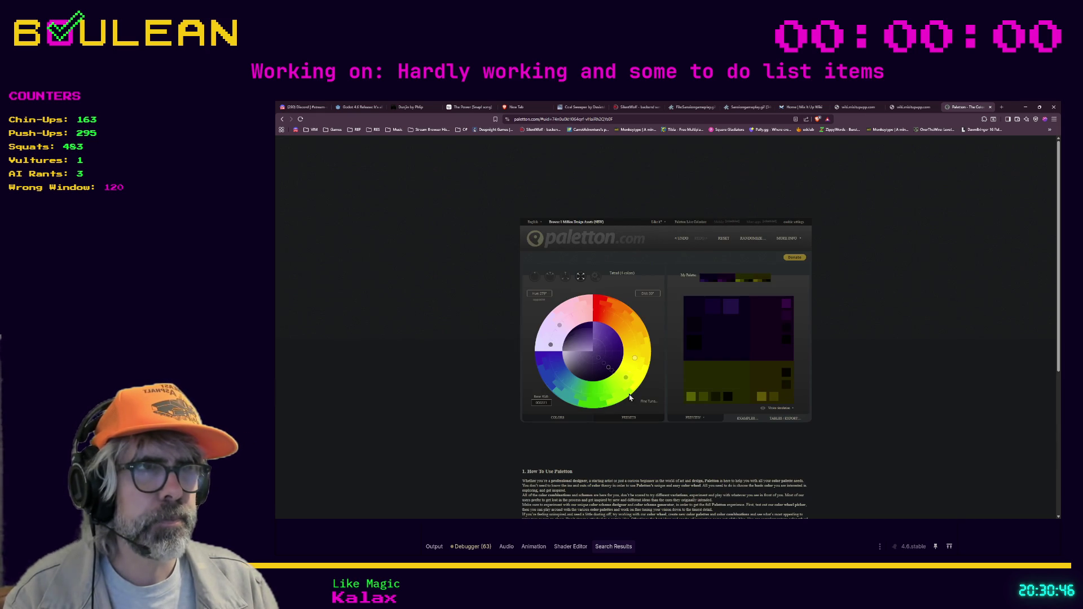
pyautogui.click(566, 277)
pyautogui.click(550, 277)
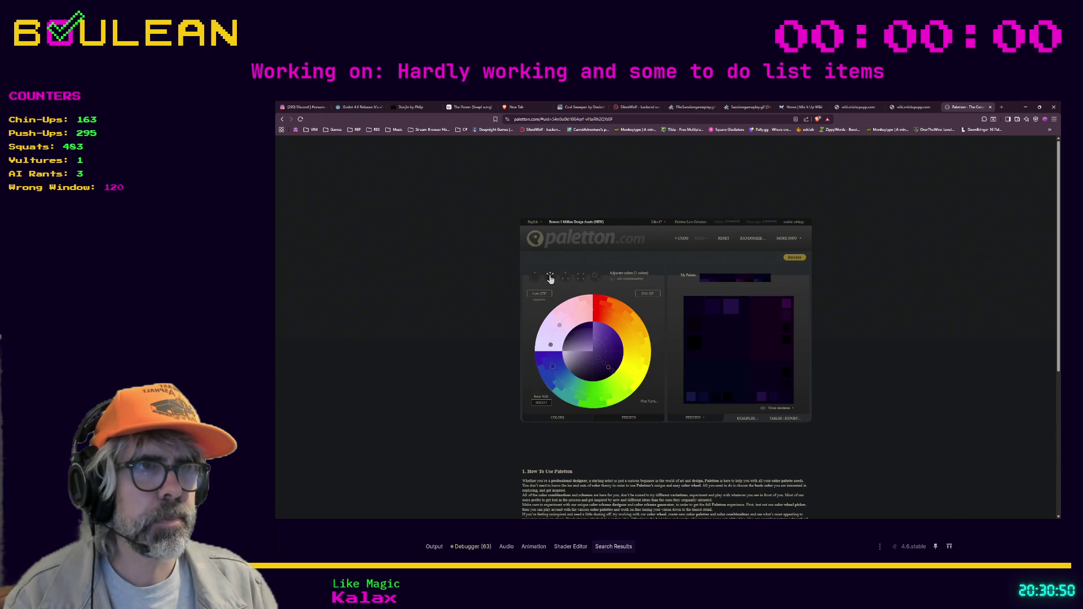
pyautogui.click(535, 278)
pyautogui.click(550, 278)
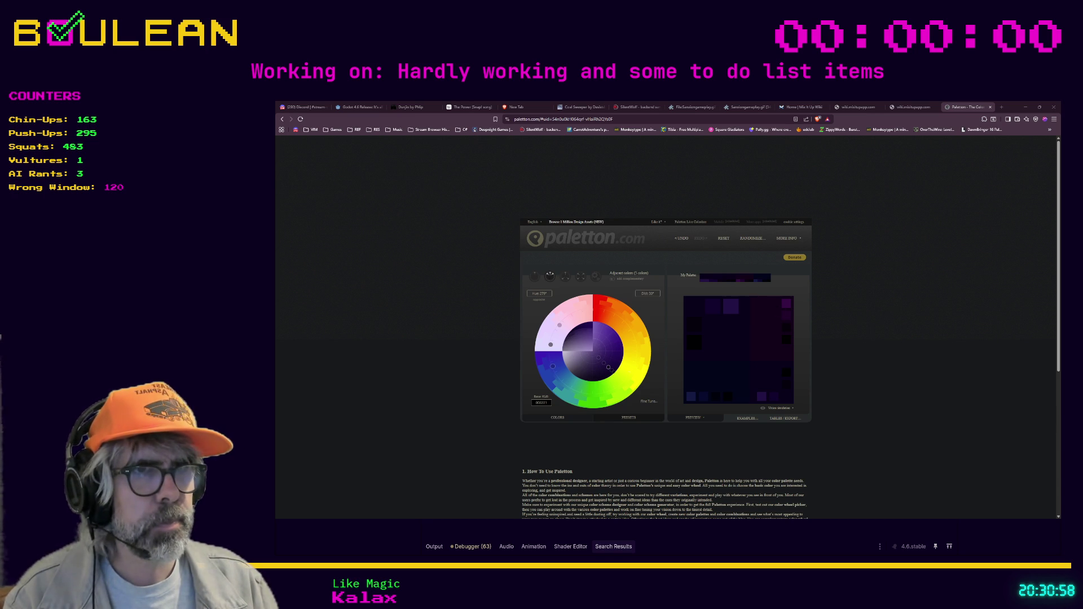
# - Apply yellow base colour f9c80c, then switch from triad to a yellow-purple tetrad scheme
pyautogui.click(539, 402)
pyautogui.write('f9c80c')
pyautogui.click(610, 401)
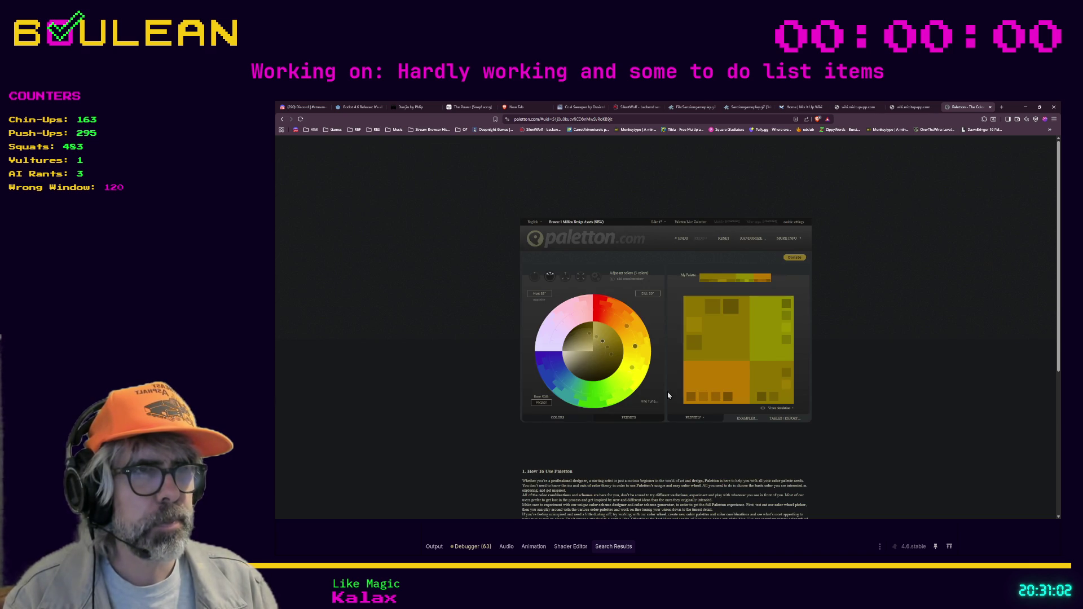
pyautogui.moveTo(701, 383)
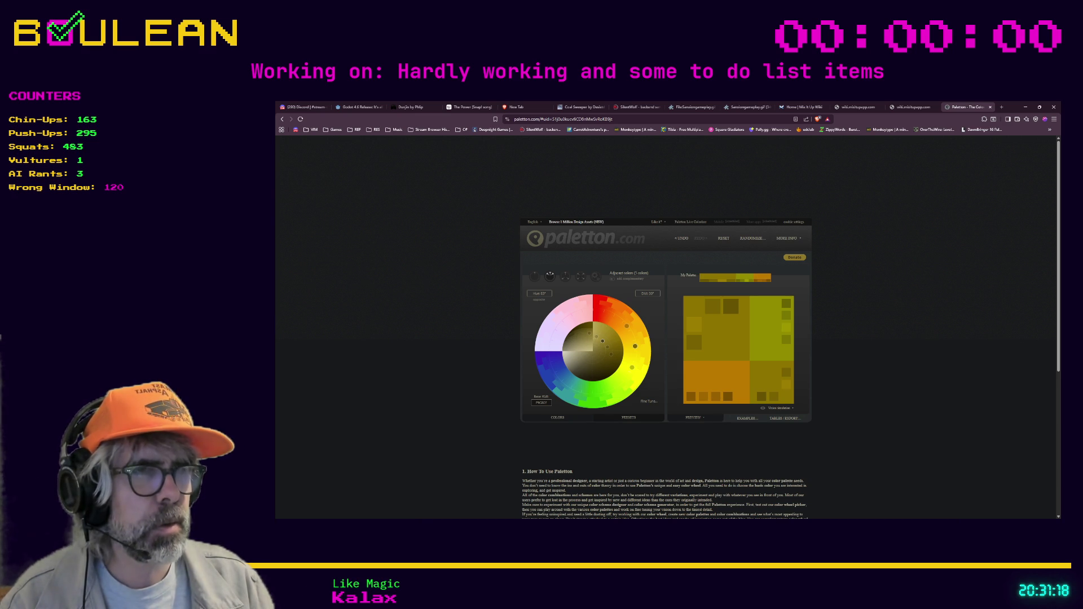
pyautogui.click(565, 276)
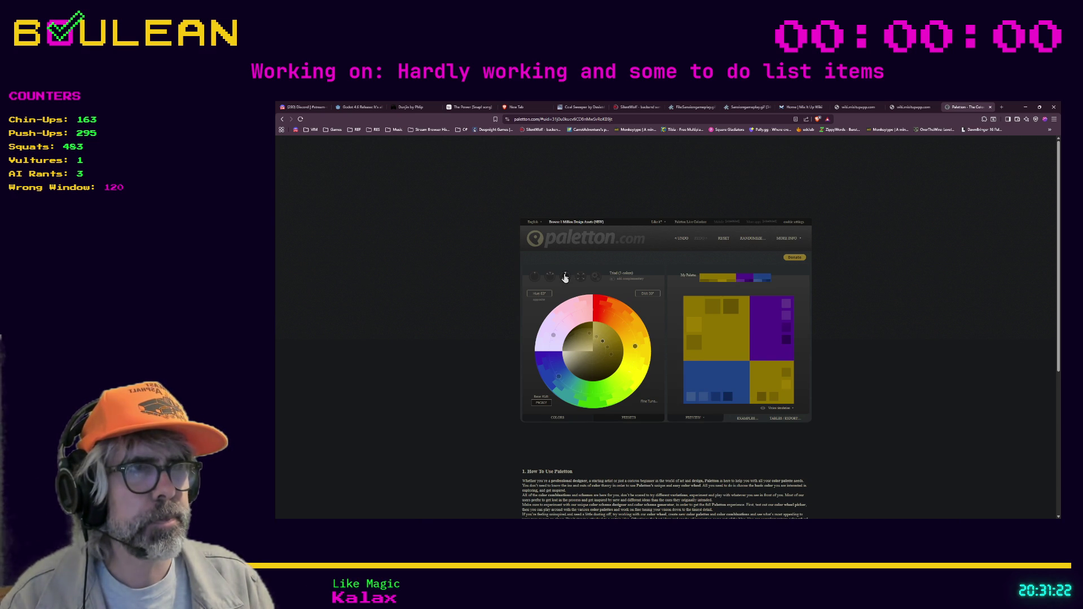
pyautogui.click(579, 280)
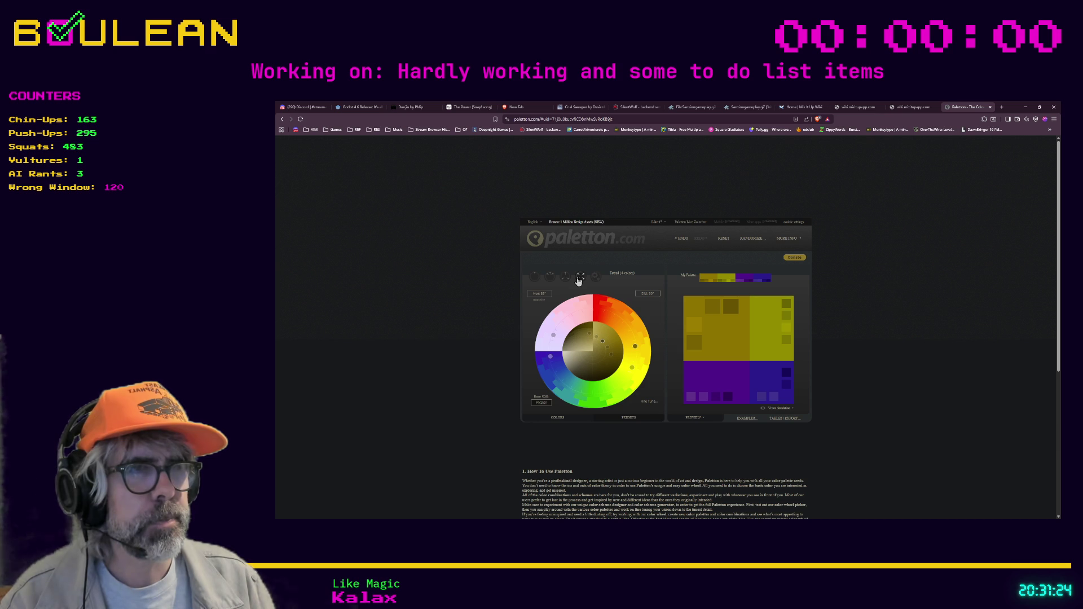
# - Select the 331FAD swatch's hex, open the 4F3FB3 swatch details, then view Godot's debugger messages
pyautogui.click(759, 383)
pyautogui.doubleClick(741, 395)
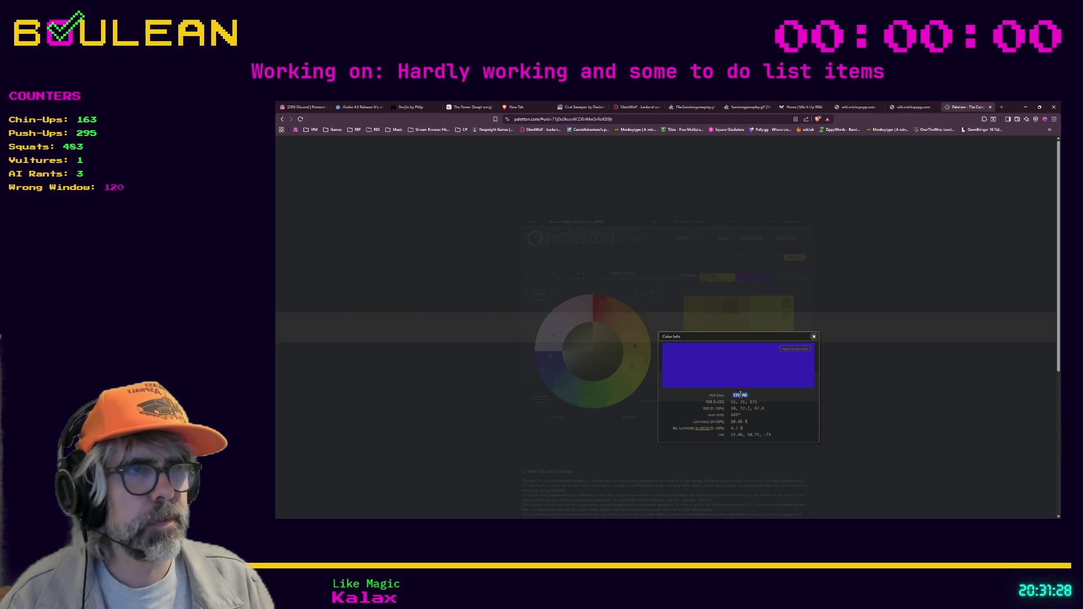
pyautogui.click(830, 554)
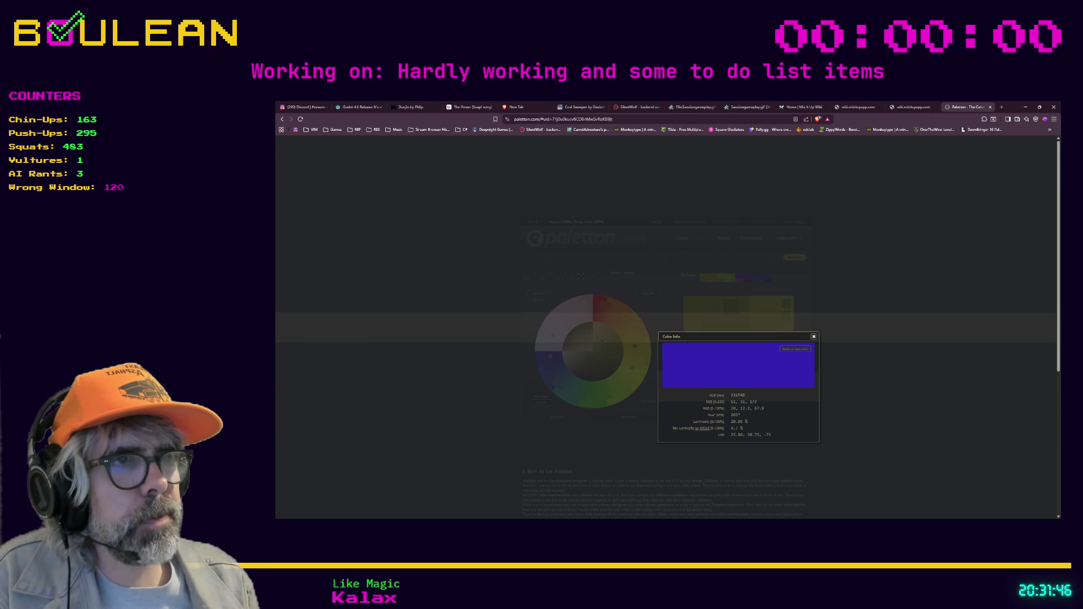
pyautogui.click(814, 337)
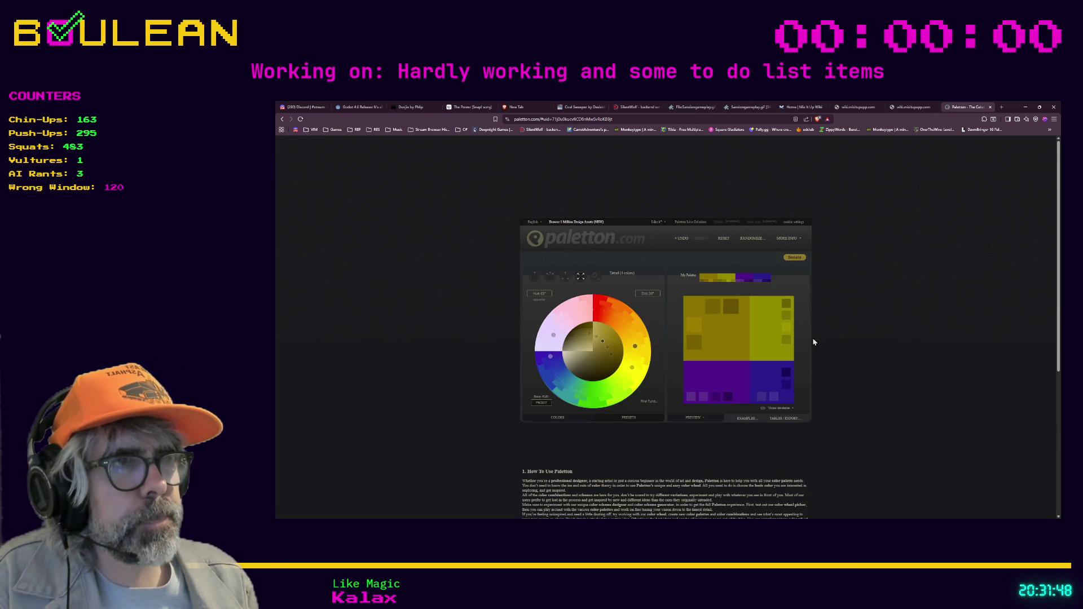
pyautogui.click(772, 401)
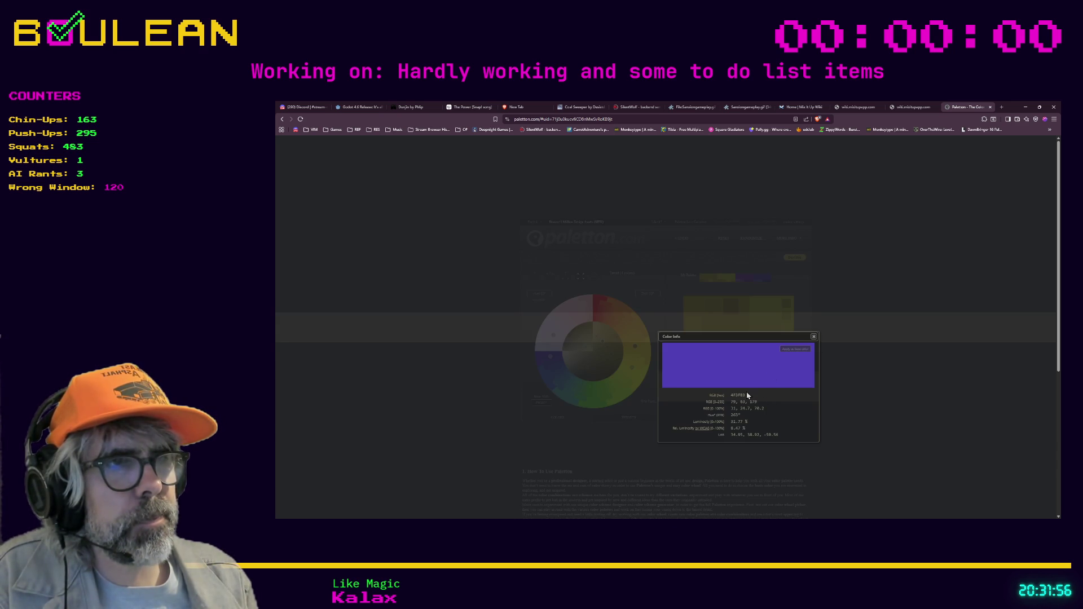
pyautogui.click(831, 541)
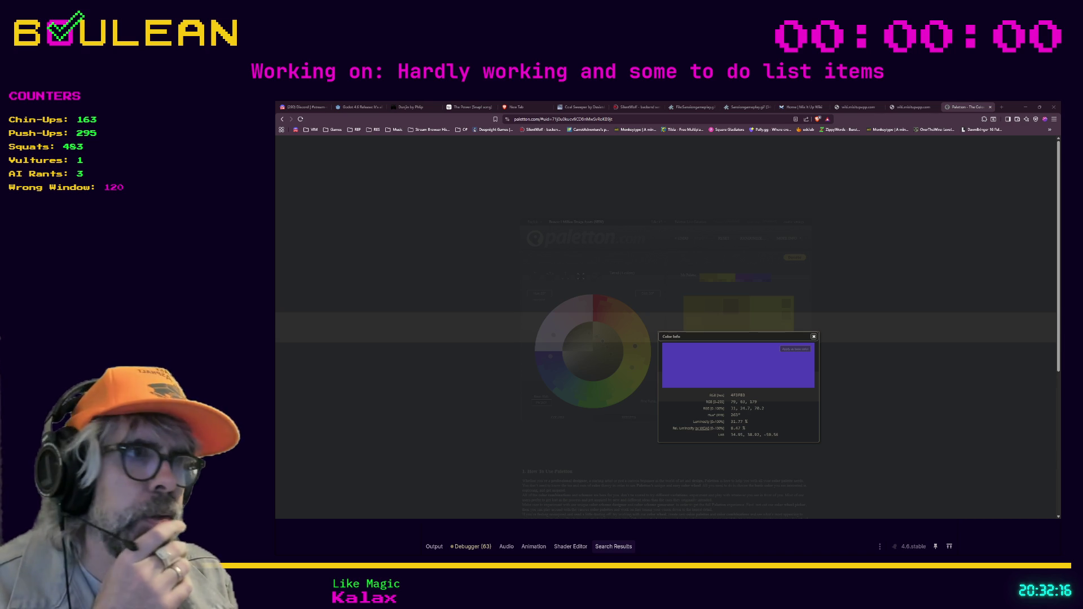
pyautogui.click(468, 547)
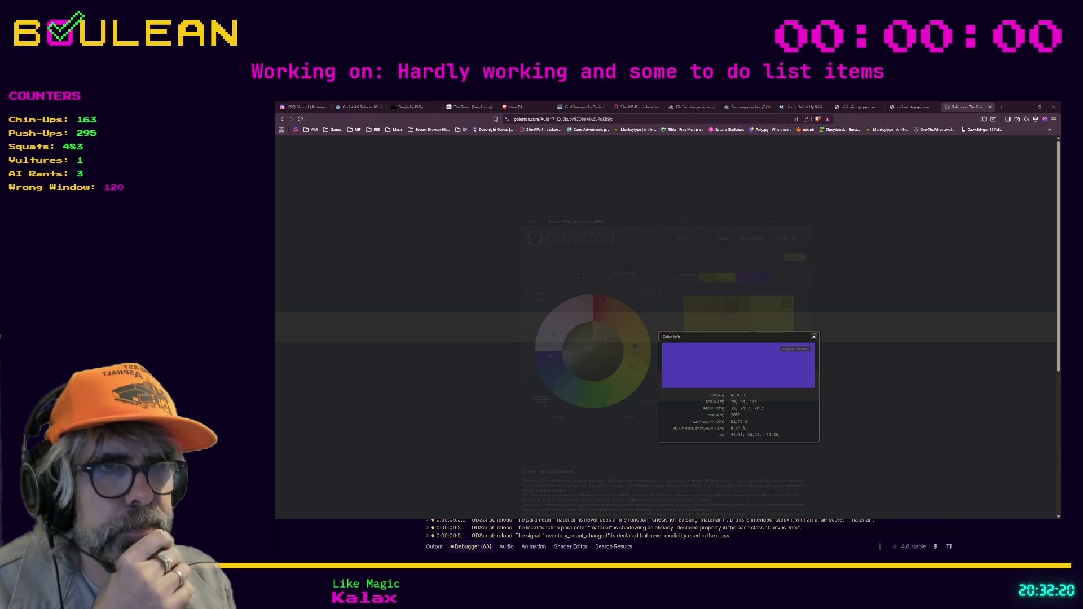
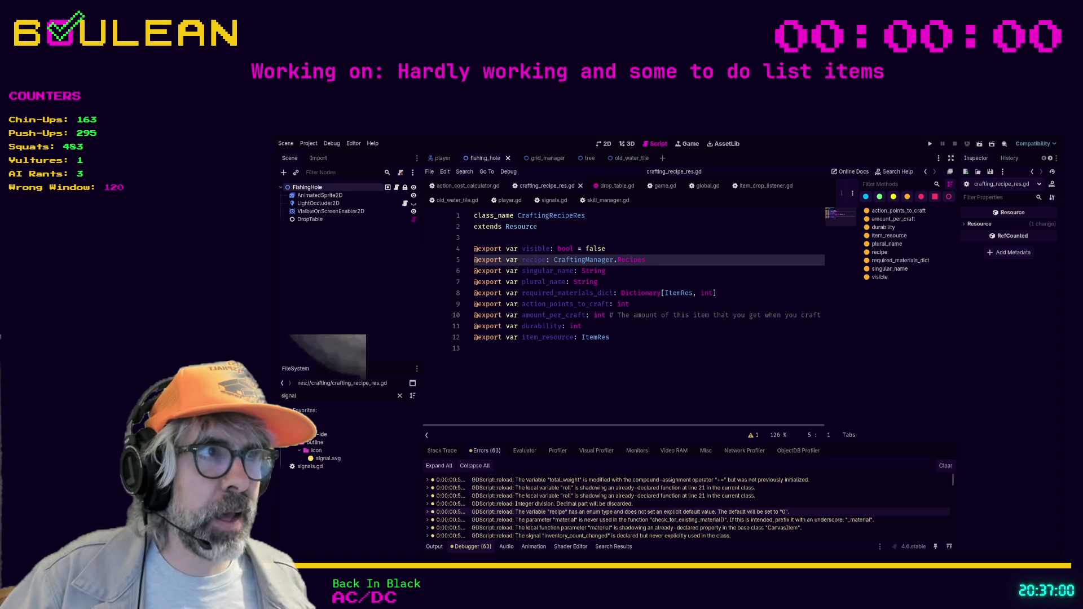
# - Review the item_resource declaration, then drag the Debugger splitter up so the Errors list is taller
pyautogui.click(683, 341)
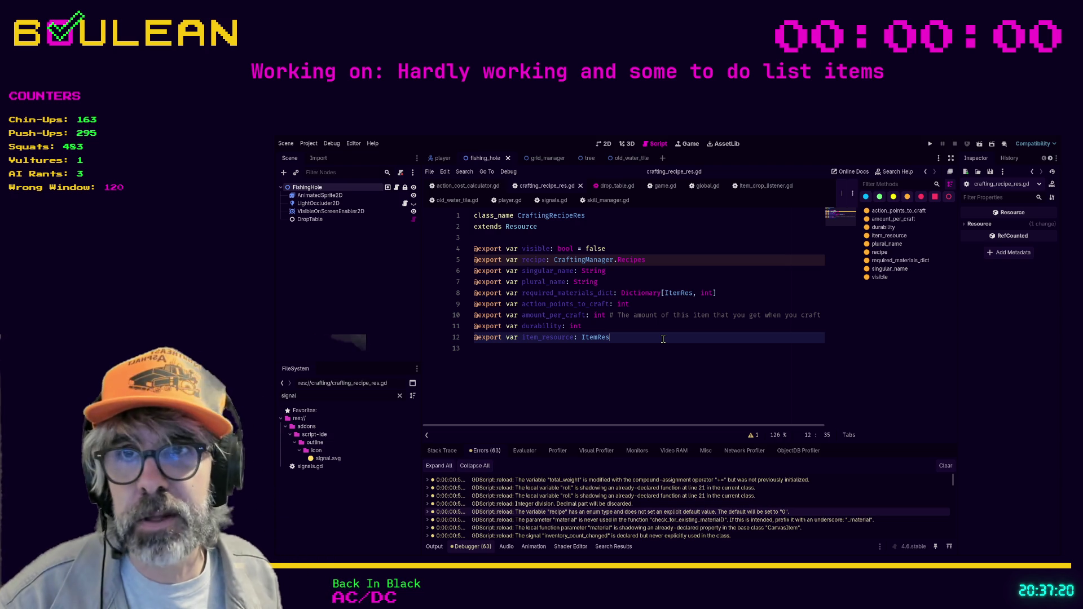
pyautogui.press('Up')
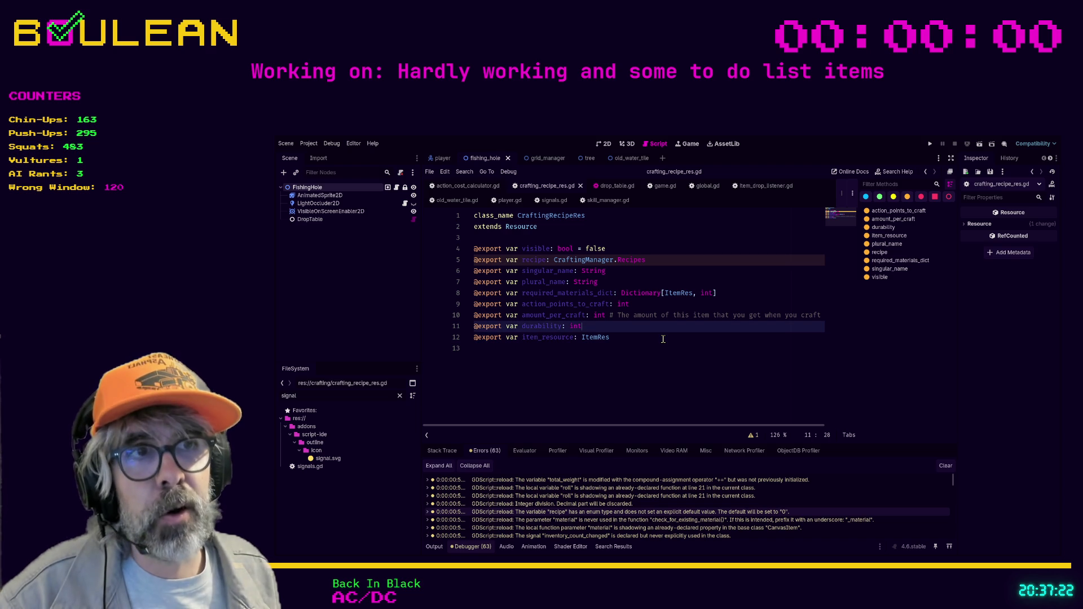
pyautogui.press('Down')
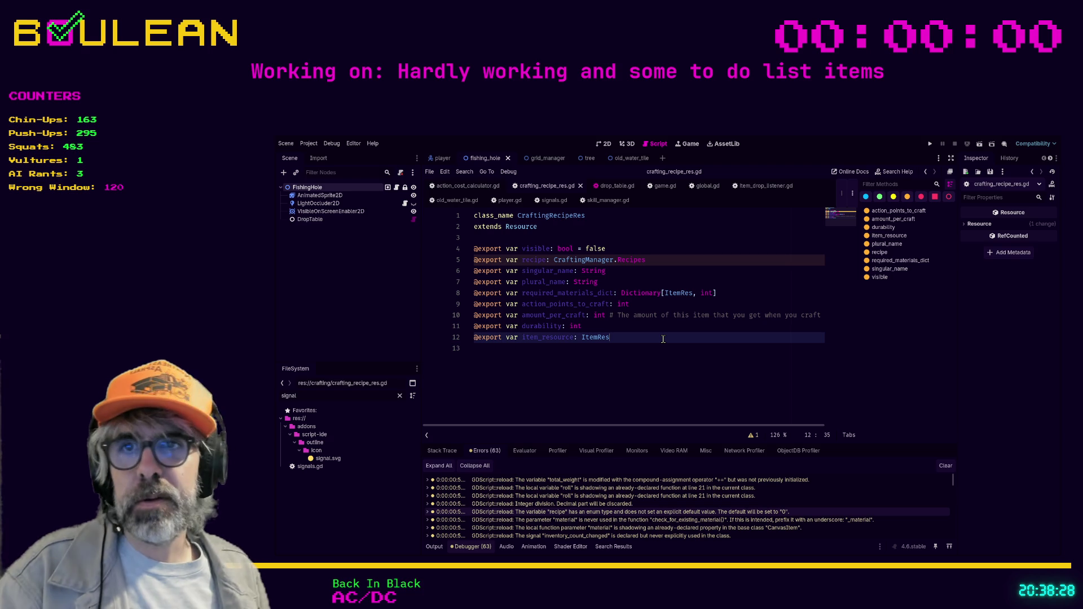
pyautogui.click(629, 348)
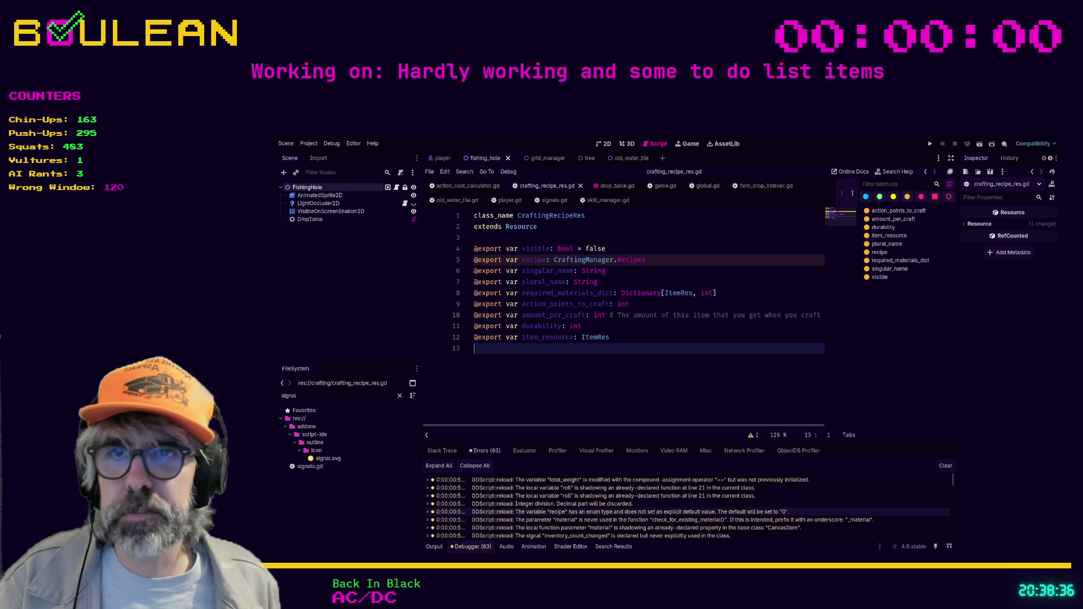
pyautogui.moveTo(640, 443); pyautogui.dragTo(643, 417)
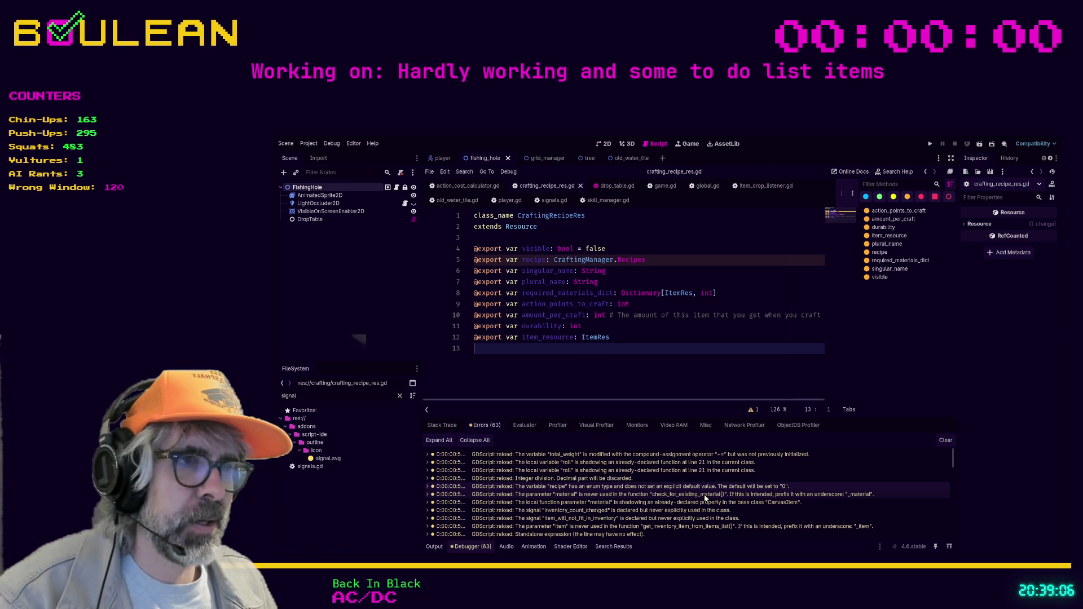
# - Jump from the unused 'material' parameter warning to check_for_existing_material in inventory_manager.gd
pyautogui.click(740, 497)
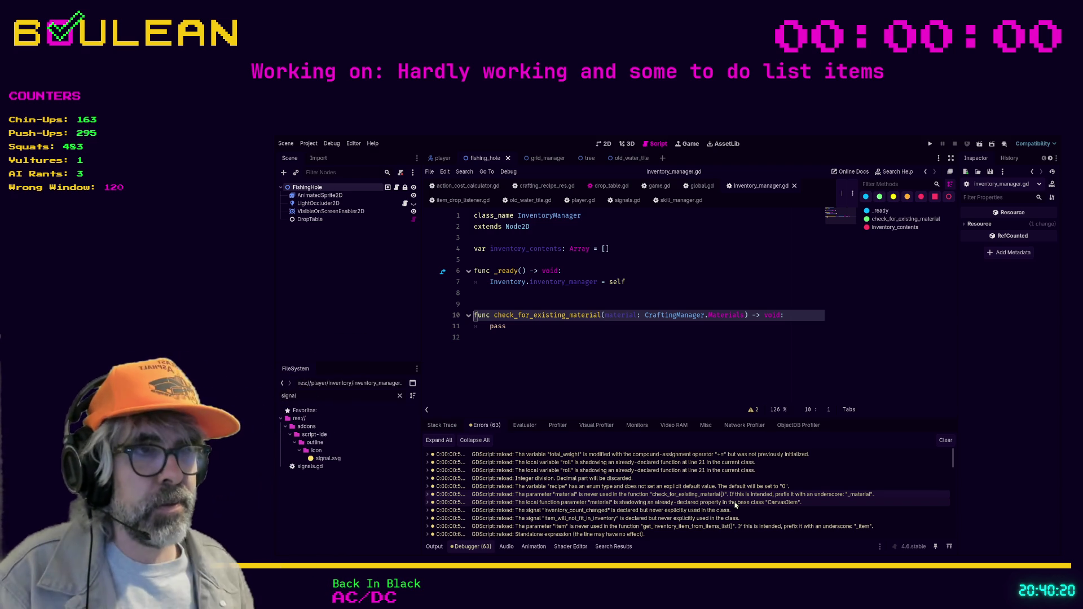
pyautogui.scroll(-1, 790, 468)
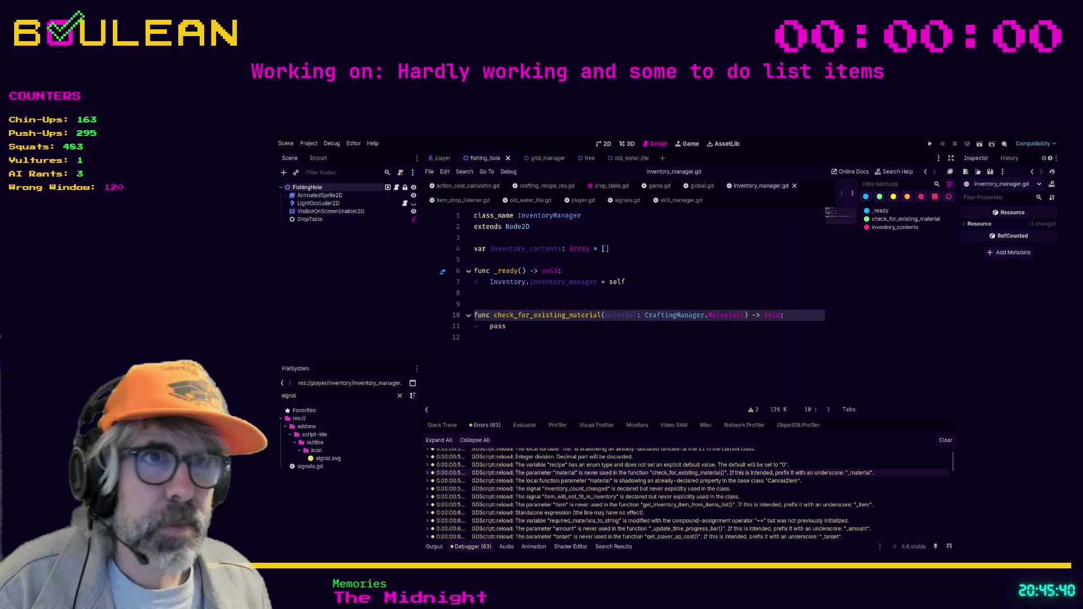
# - Go to line 10 of inventory_manager.gd from the 'material' parameter warning in the Errors list
pyautogui.click(589, 369)
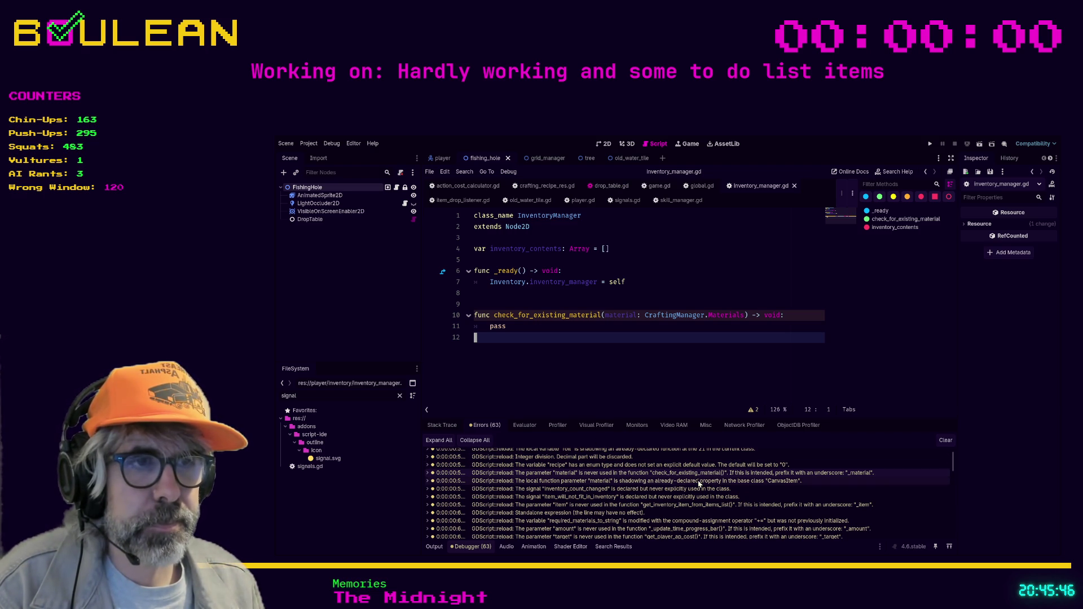
pyautogui.doubleClick(652, 485)
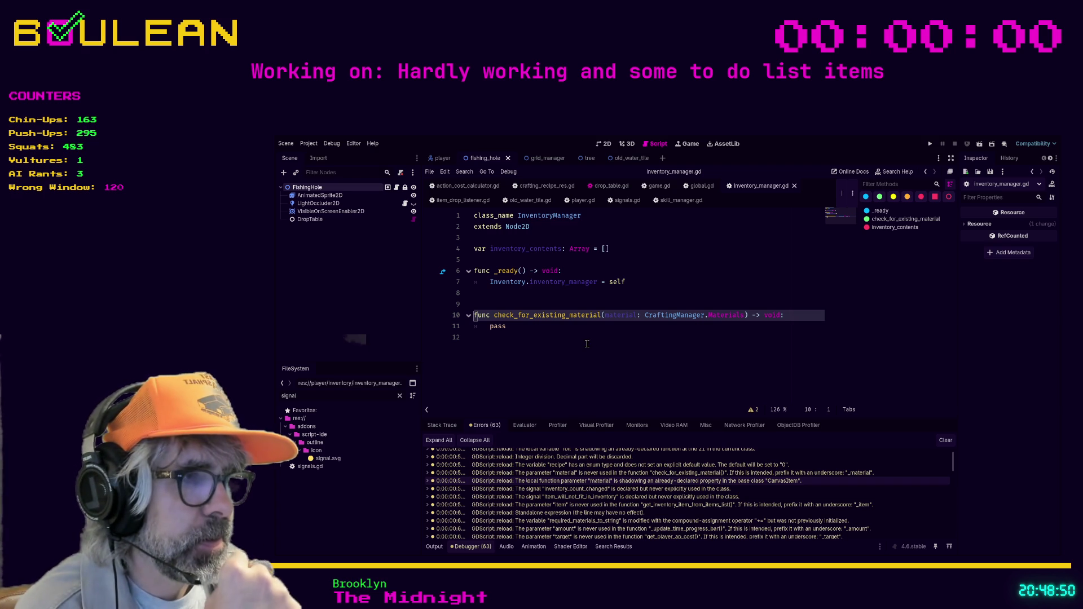
# - Put the cursor on the empty last line of inventory_manager.gd and make the Debugger error log taller
pyautogui.click(571, 338)
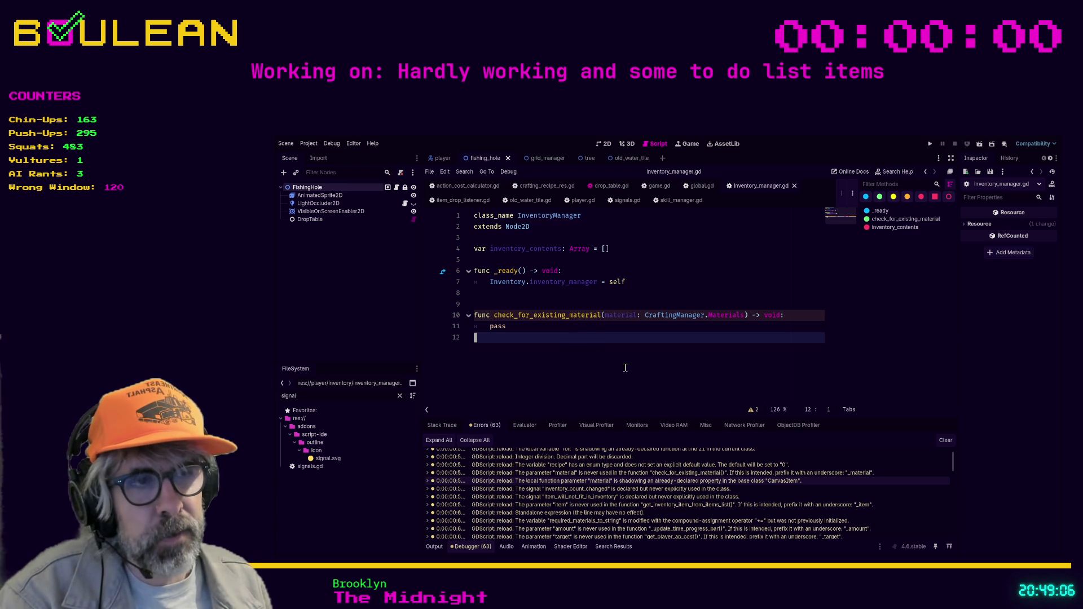
pyautogui.moveTo(651, 419); pyautogui.dragTo(653, 375)
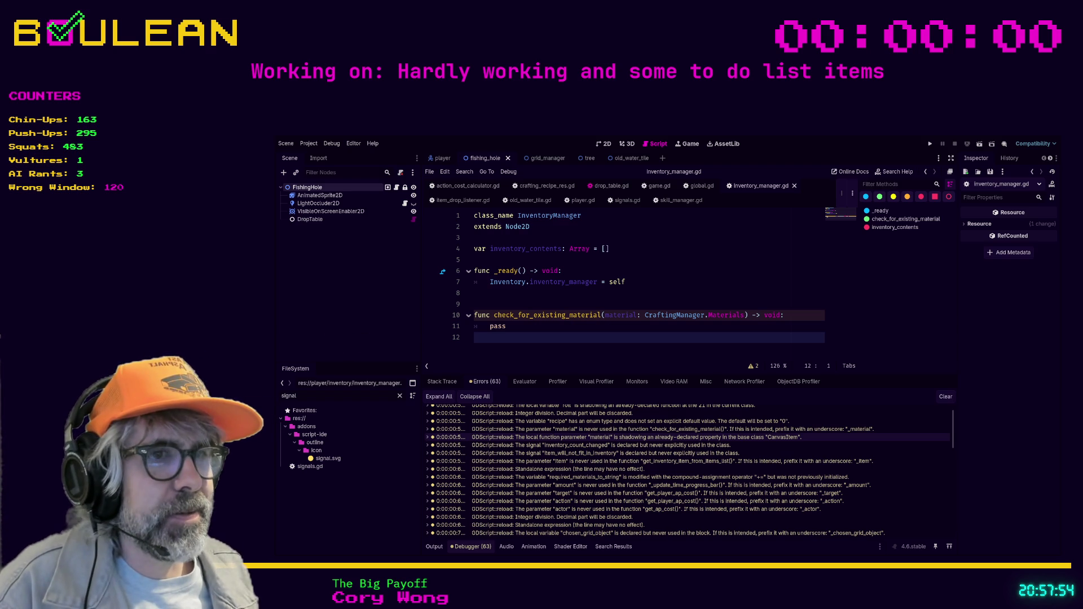
pyautogui.click(705, 326)
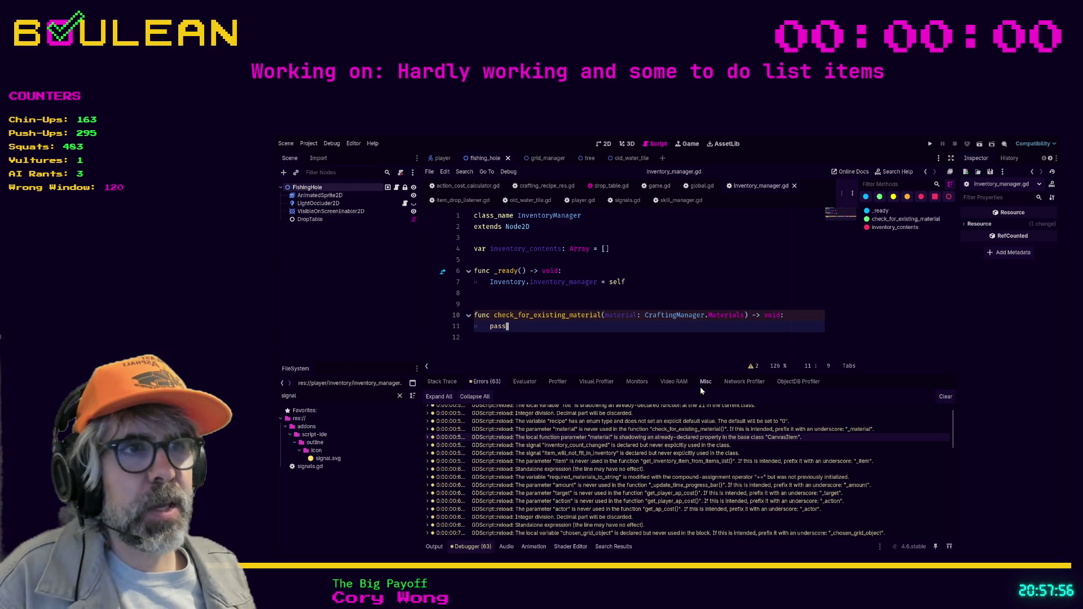
pyautogui.click(615, 347)
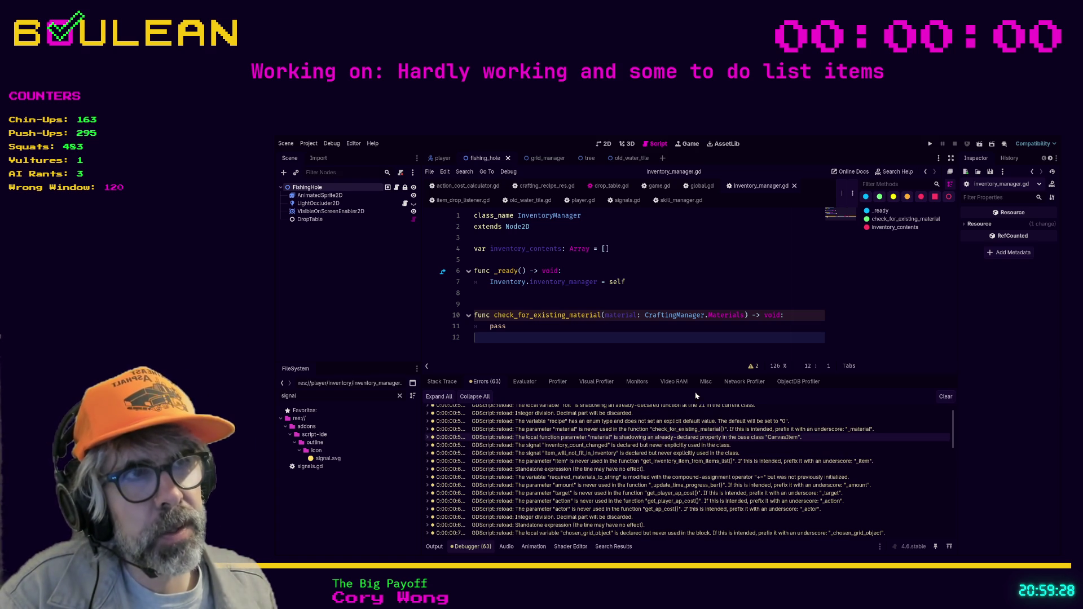
pyautogui.click(613, 316)
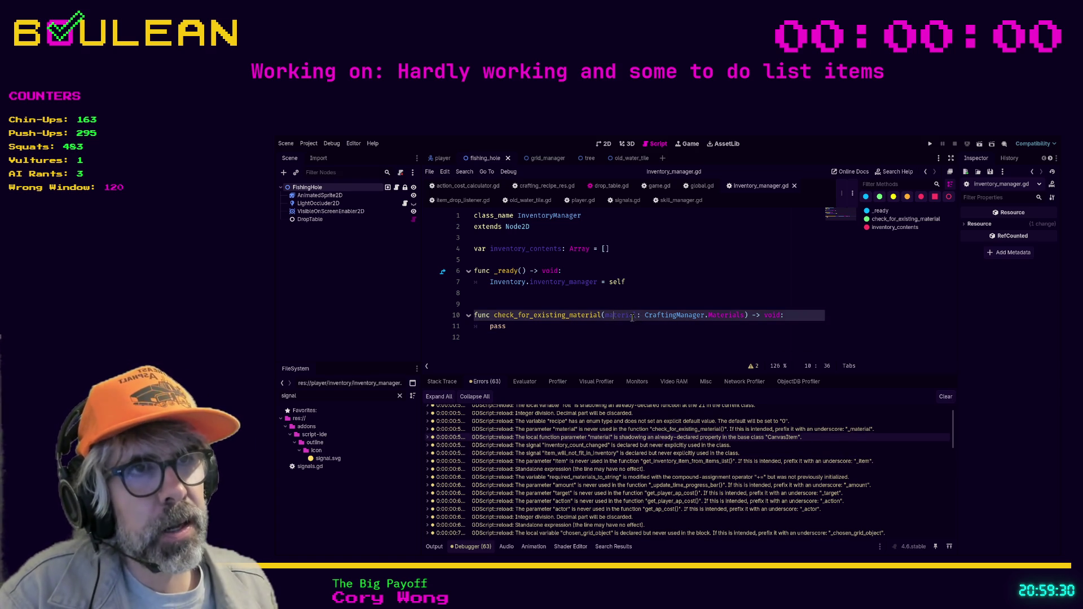
# - Search the whole project for uses of check_for_existing_material
pyautogui.click(537, 341)
pyautogui.hotkey('shift', 'Up')
pyautogui.hotkey('shift', 'Up')
pyautogui.hotkey('shift', 'Up')
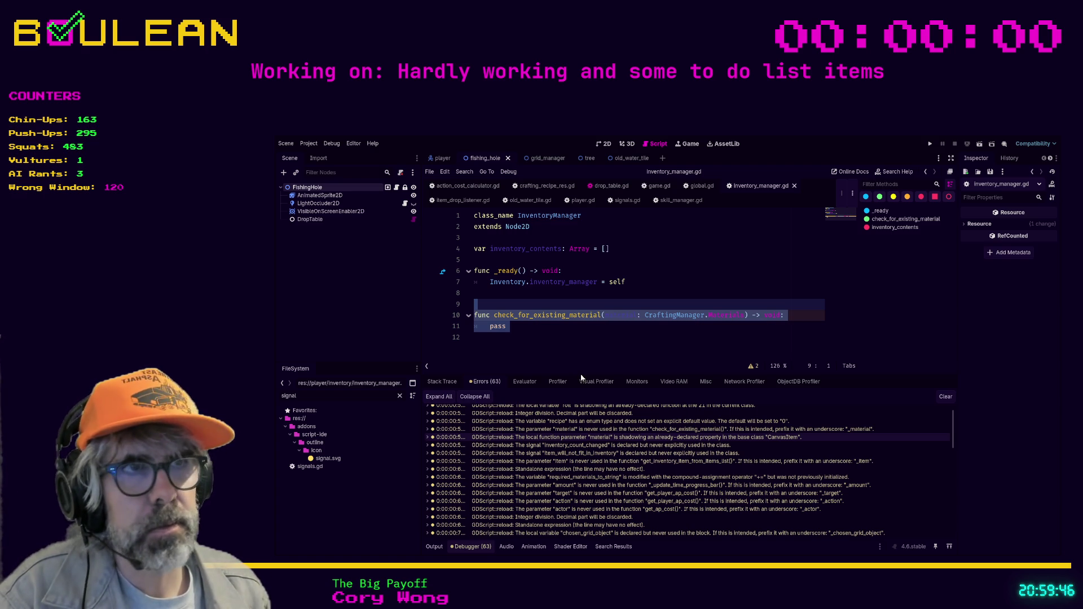
pyautogui.hotkey('ctrl', 'shift', 'f')
pyautogui.press('Return')
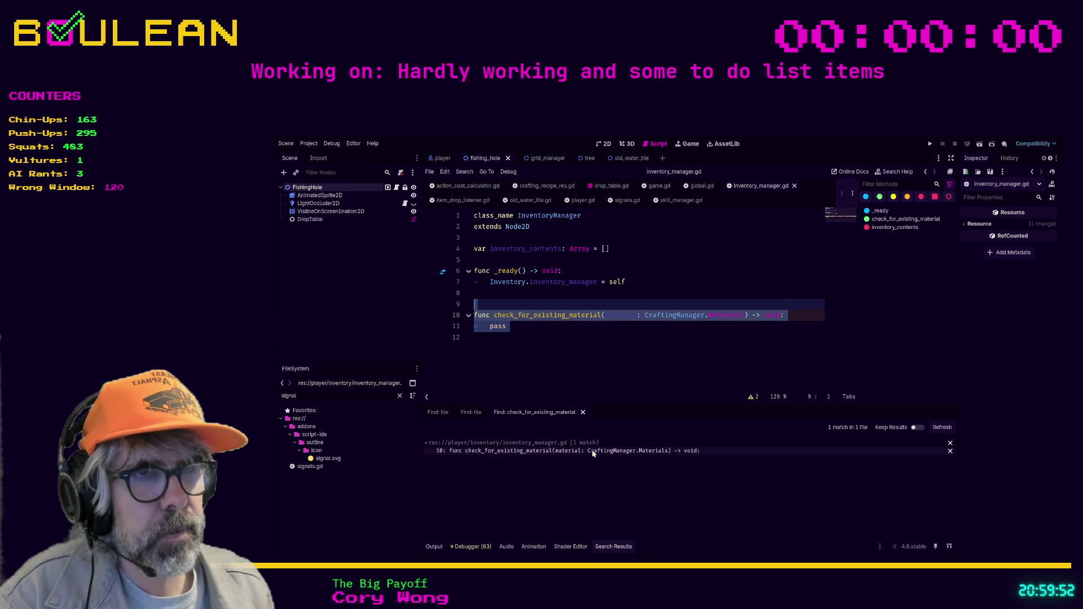
# - Delete the check_for_existing_material function lines and the leftover blank line
pyautogui.moveTo(526, 327); pyautogui.dragTo(473, 317)
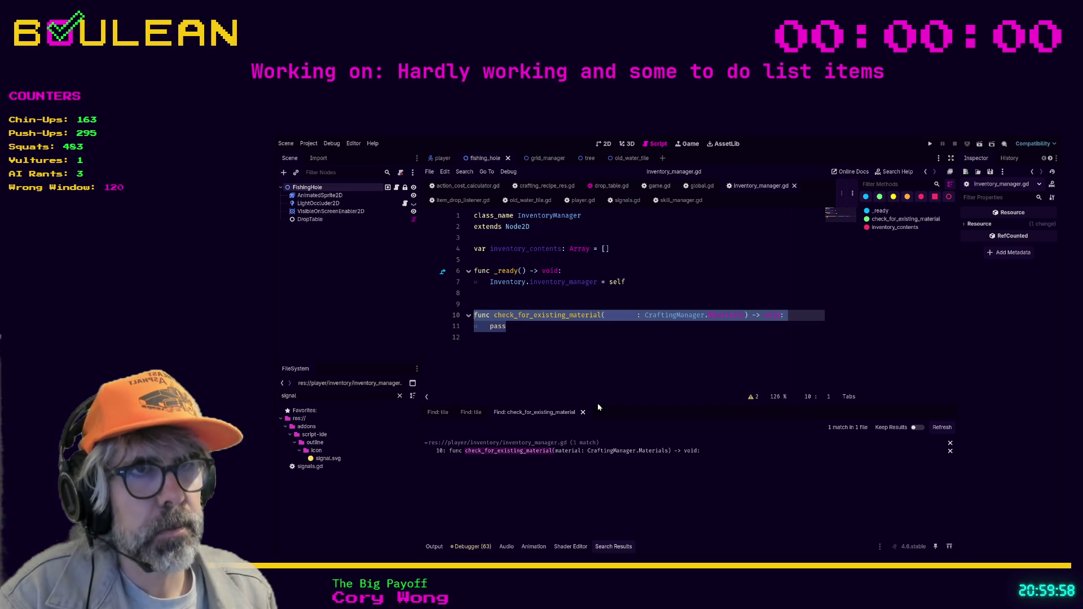
pyautogui.press('BackSpace')
pyautogui.press('BackSpace')
pyautogui.press('BackSpace')
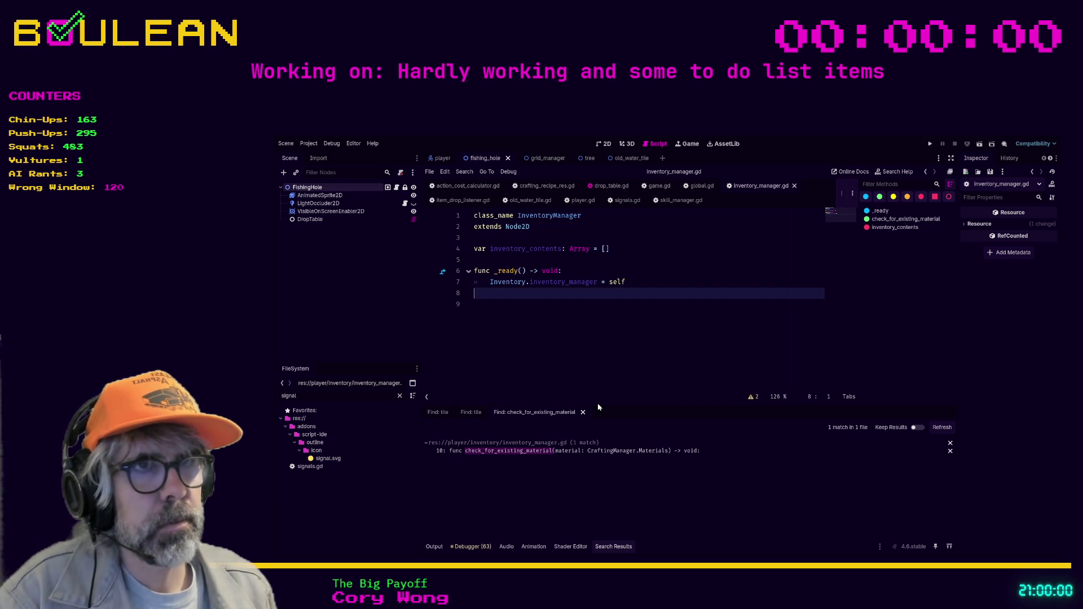
pyautogui.press('Delete')
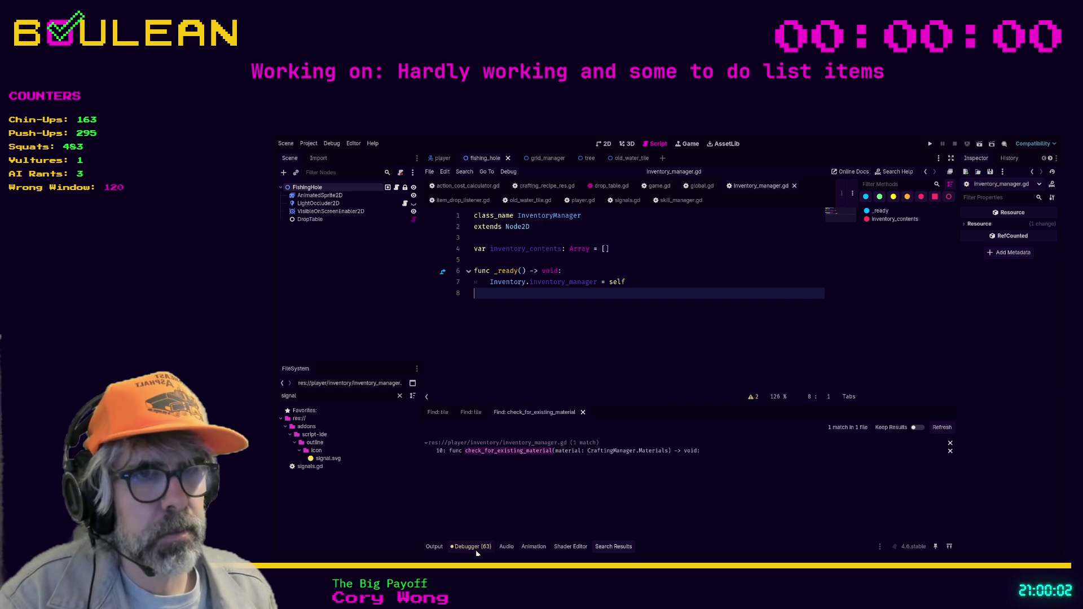
# - Show the Debugger's Errors list and place the cursor at the end of the _ready line
pyautogui.click(452, 546)
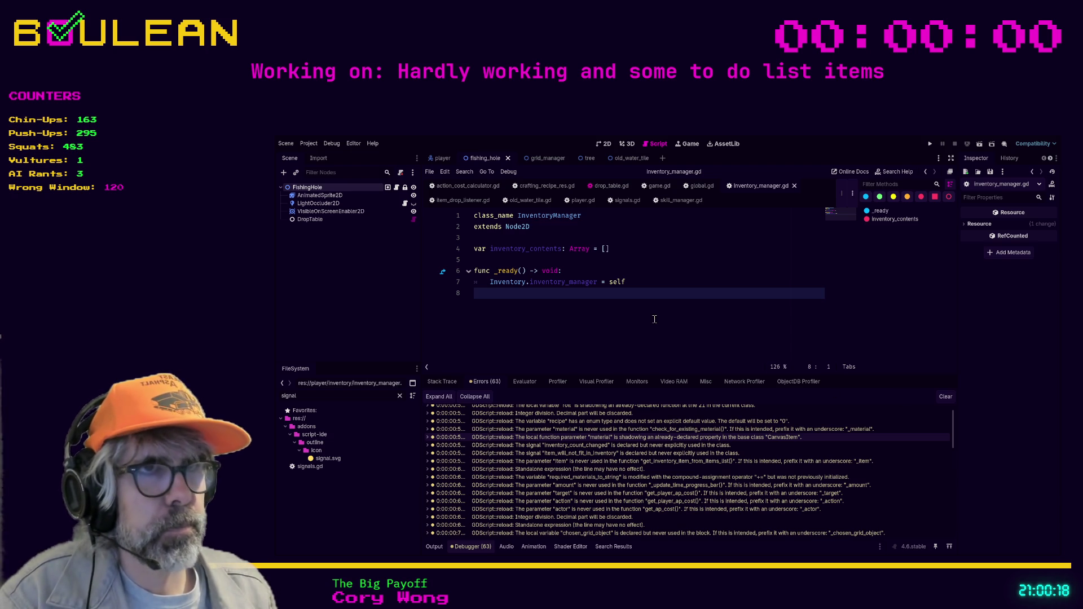
pyautogui.click(623, 271)
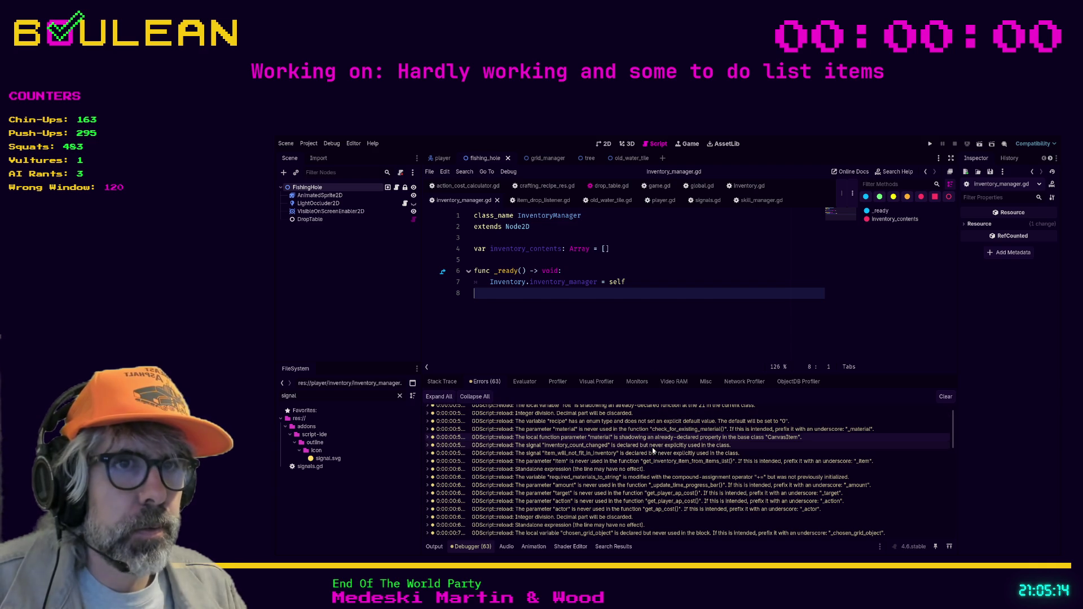
# - Use the debugger warnings to jump between inventory_manager.gd and inventory.gd's inventory_count_changed signal
pyautogui.click(654, 446)
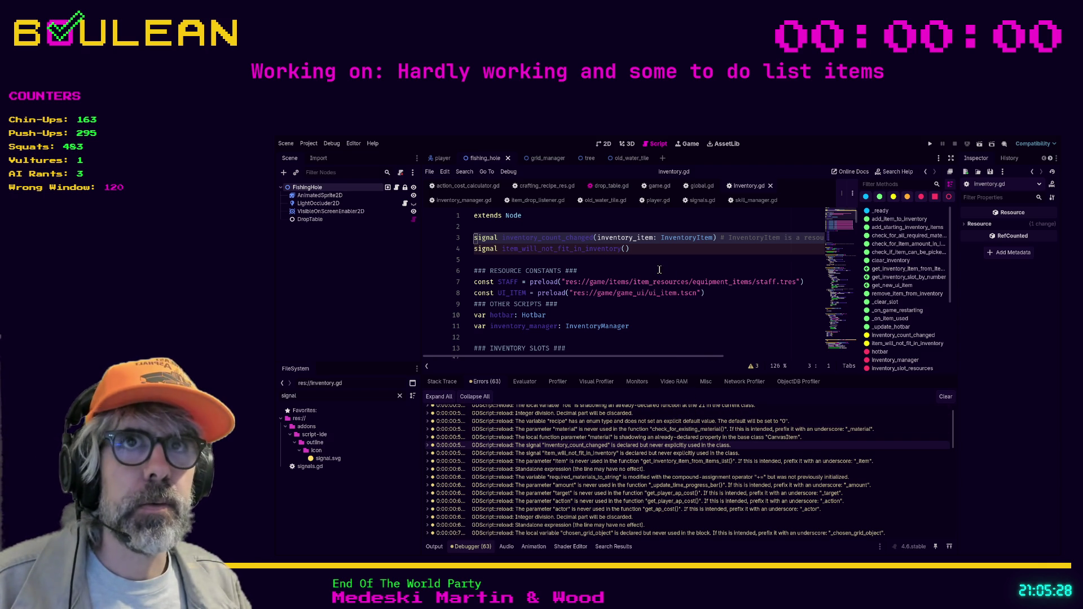
pyautogui.click(643, 438)
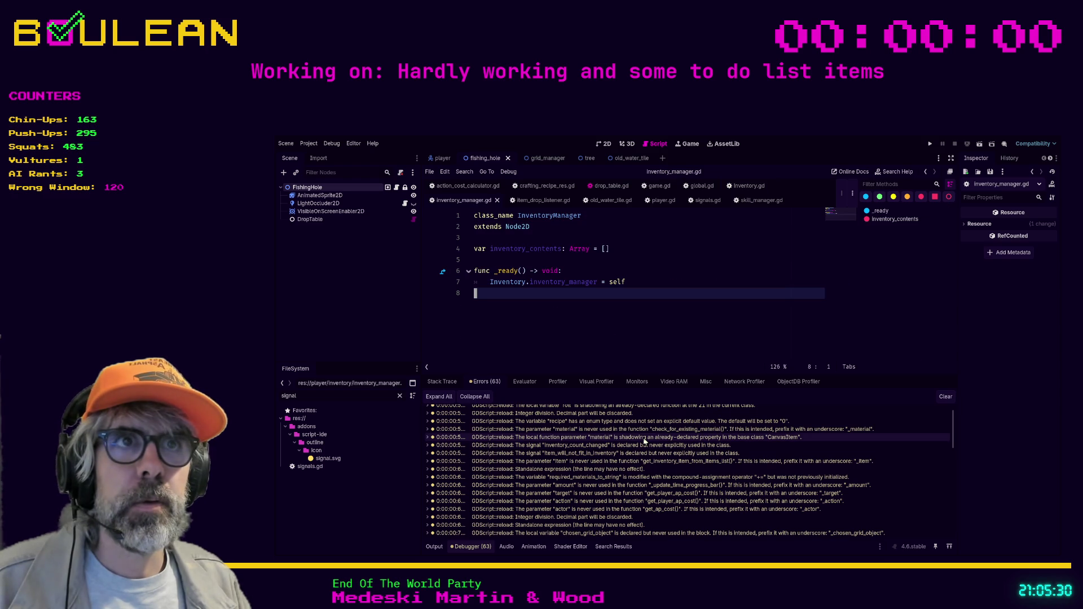
pyautogui.click(648, 445)
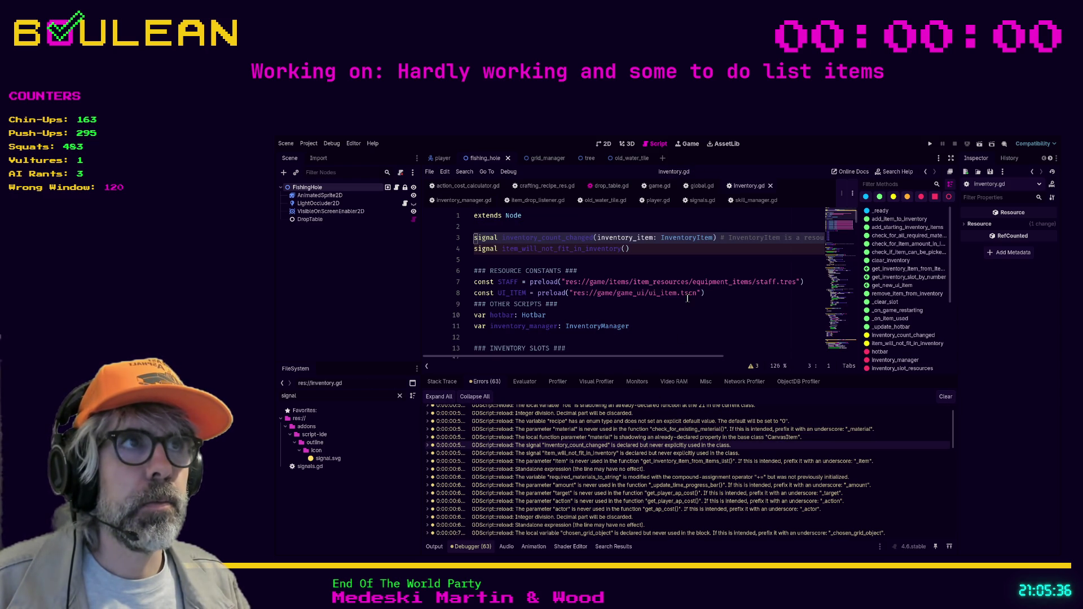
pyautogui.doubleClick(662, 438)
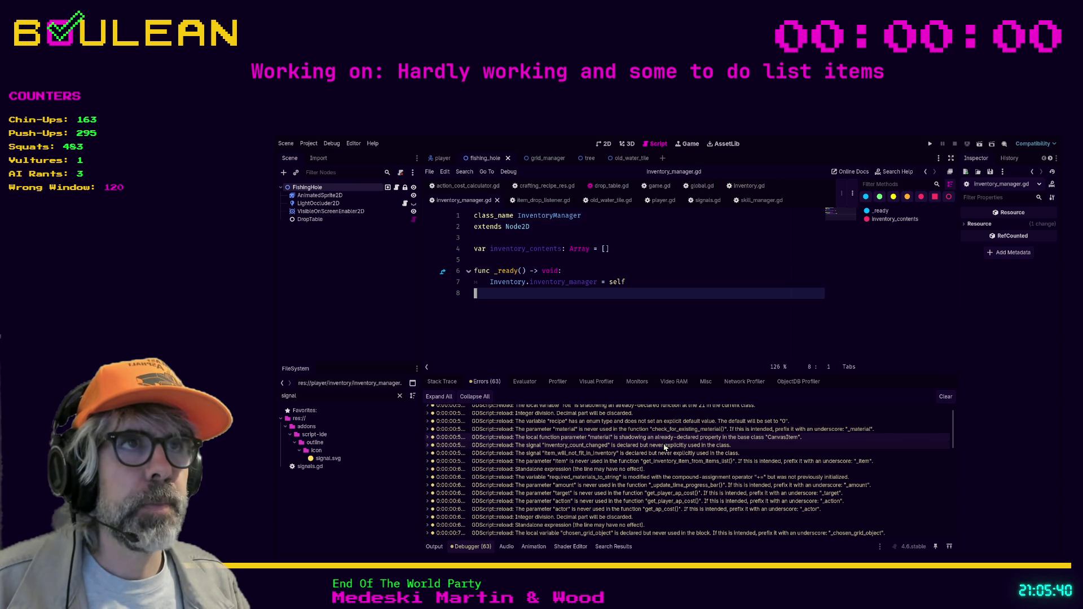
pyautogui.doubleClick(664, 445)
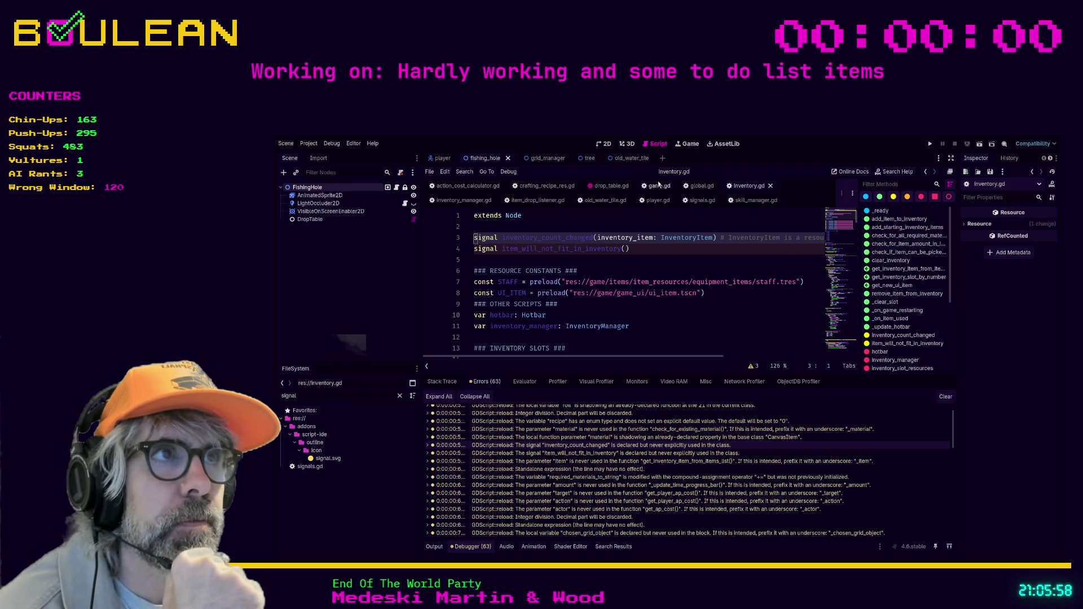
pyautogui.click(615, 454)
pyautogui.click(621, 447)
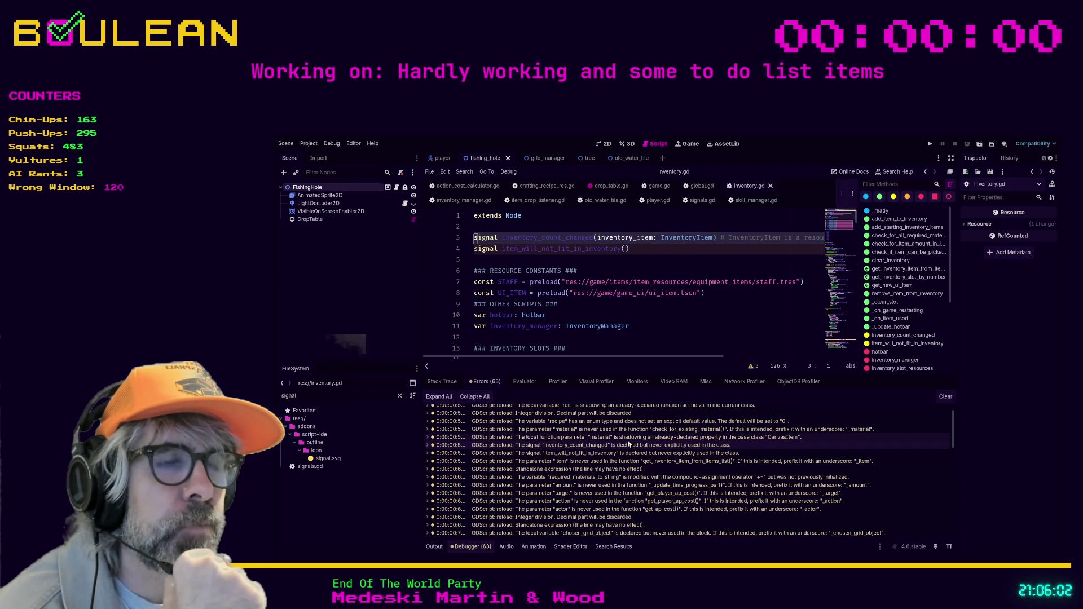
# - Return to inventory.gd's inventory_manager declaration and hide the script list to widen the code
pyautogui.click(630, 443)
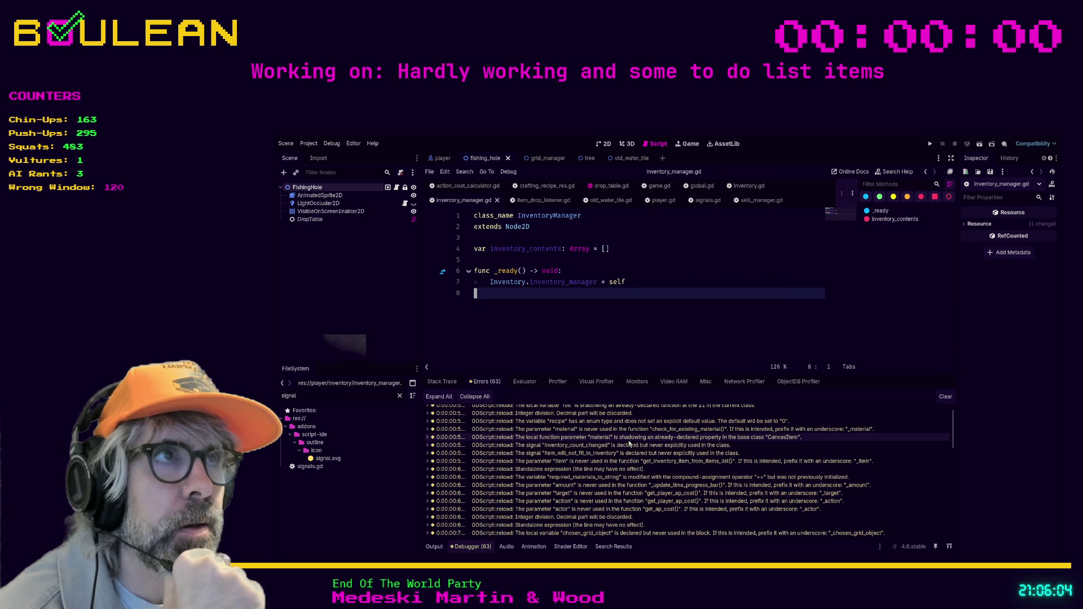
pyautogui.click(629, 445)
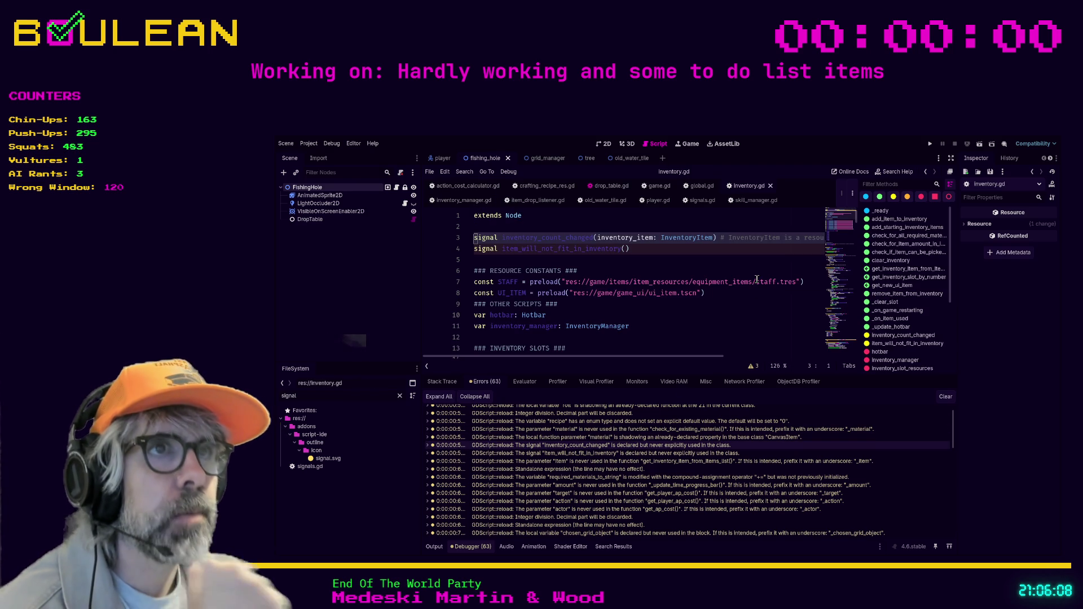
pyautogui.click(713, 327)
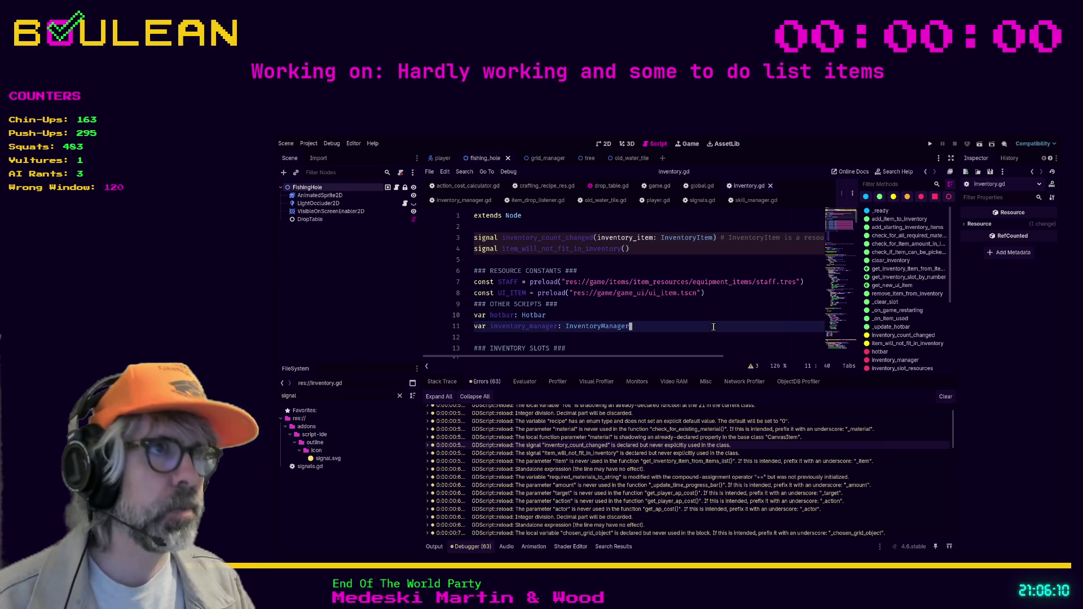
pyautogui.hotkey('ctrl', '\\')
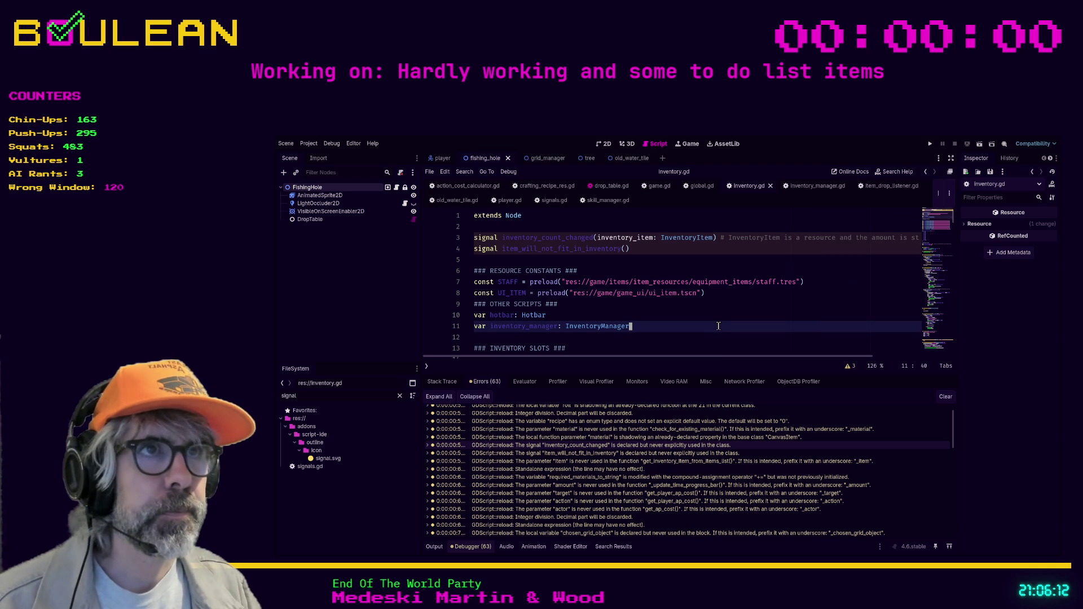
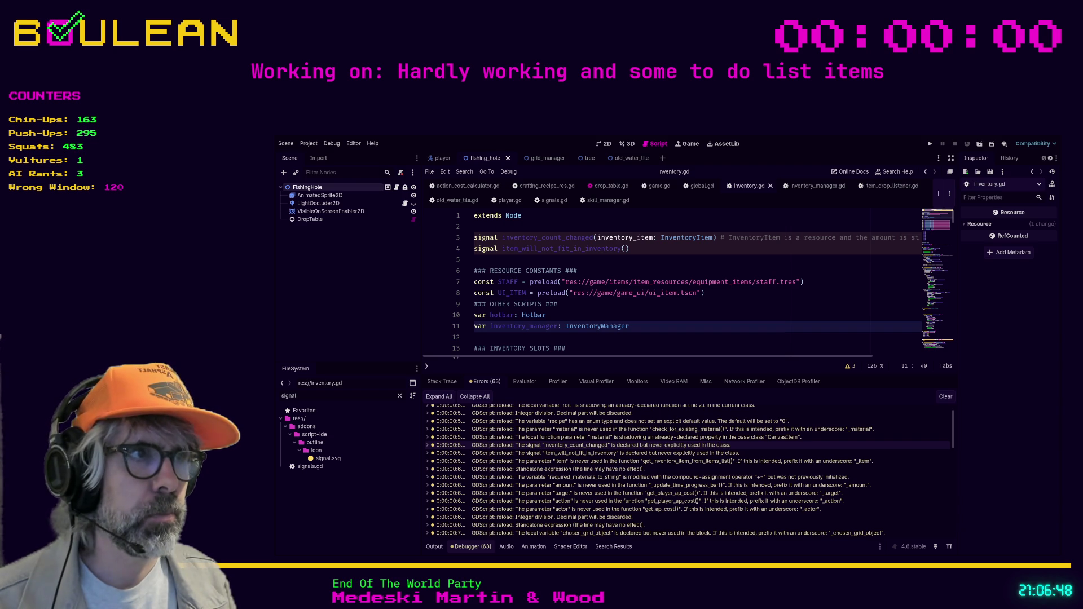
# - Inspect the listed warnings' code, ending on the unused inventory_count_changed signal declaration
pyautogui.click(655, 422)
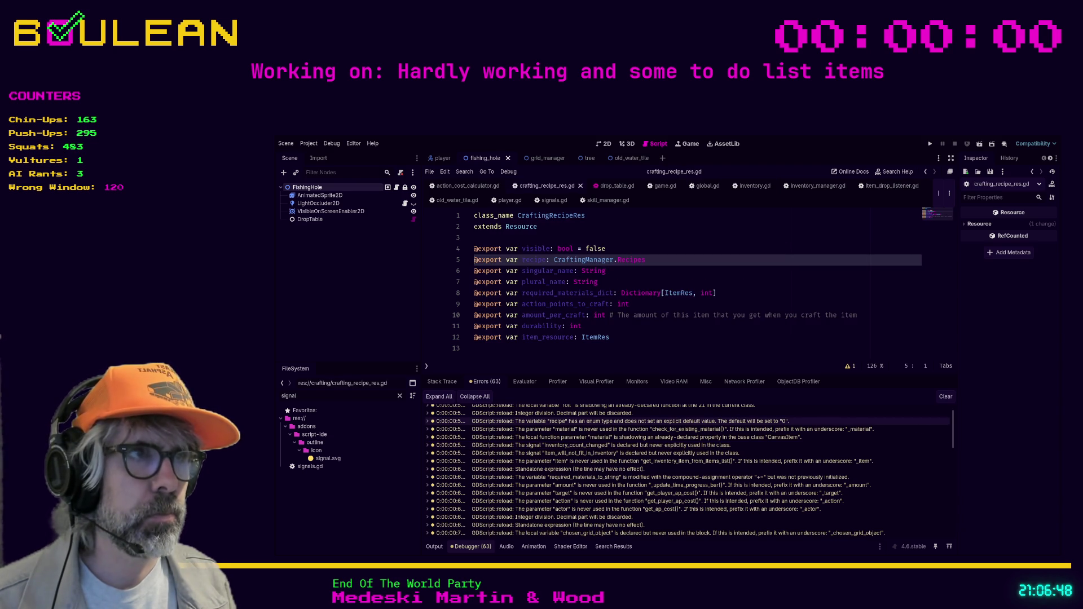
pyautogui.click(652, 430)
pyautogui.click(650, 440)
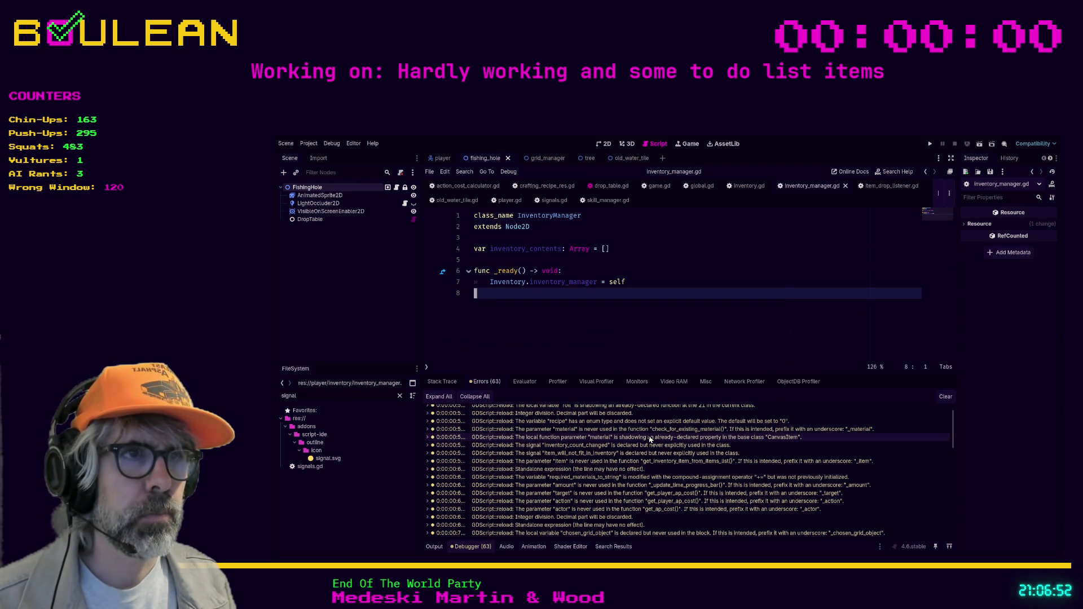
pyautogui.click(650, 445)
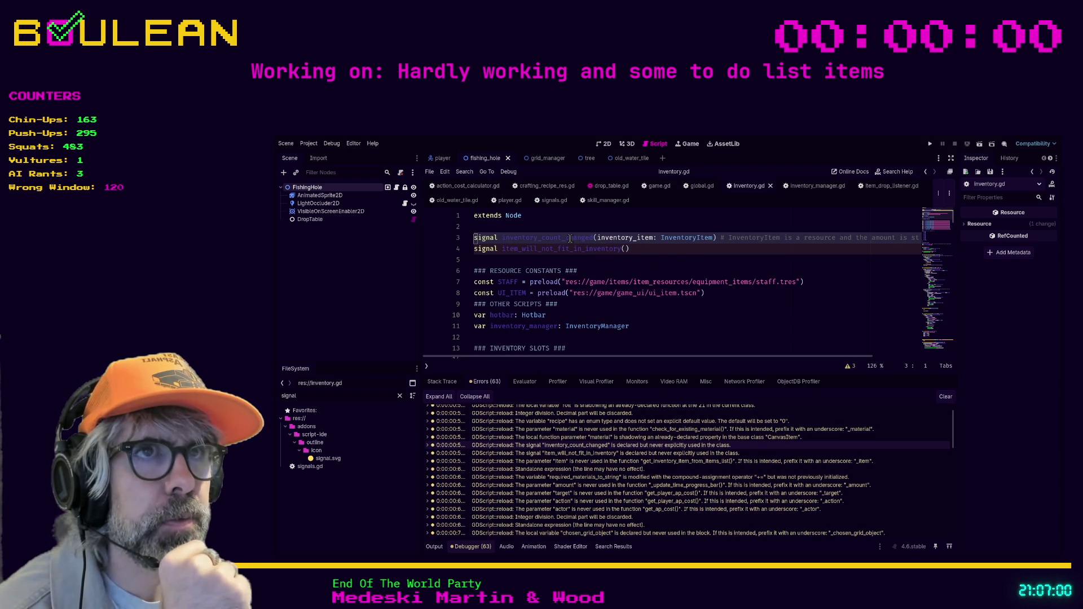
pyautogui.click(530, 238)
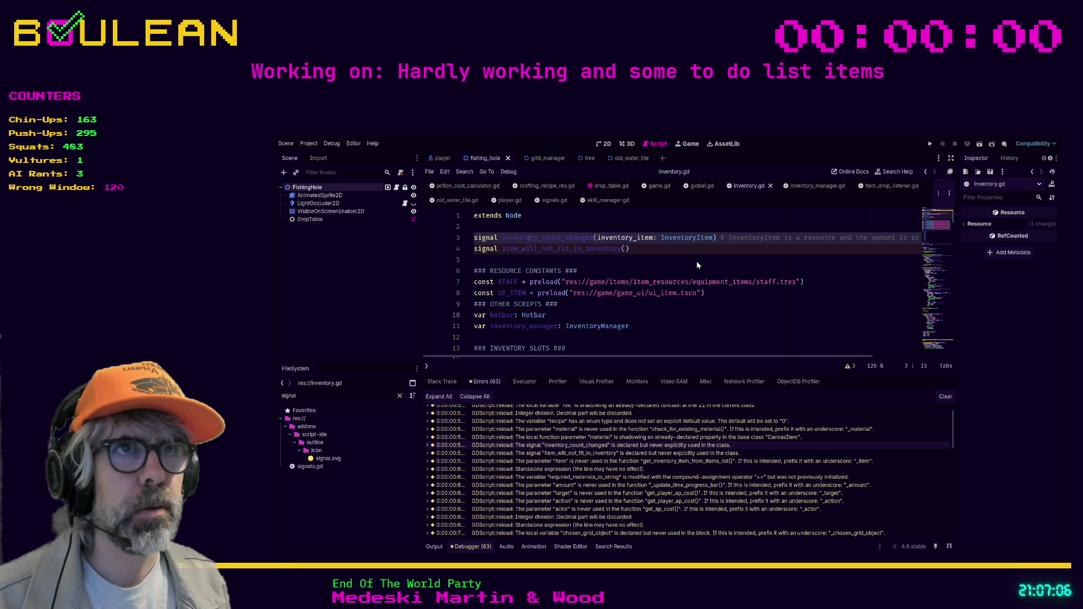
# - Search the script for inventory_count_changed and comment out its declaration on line 3
pyautogui.hotkey('ctrl', 'f')
pyautogui.write('inventory_count_c')
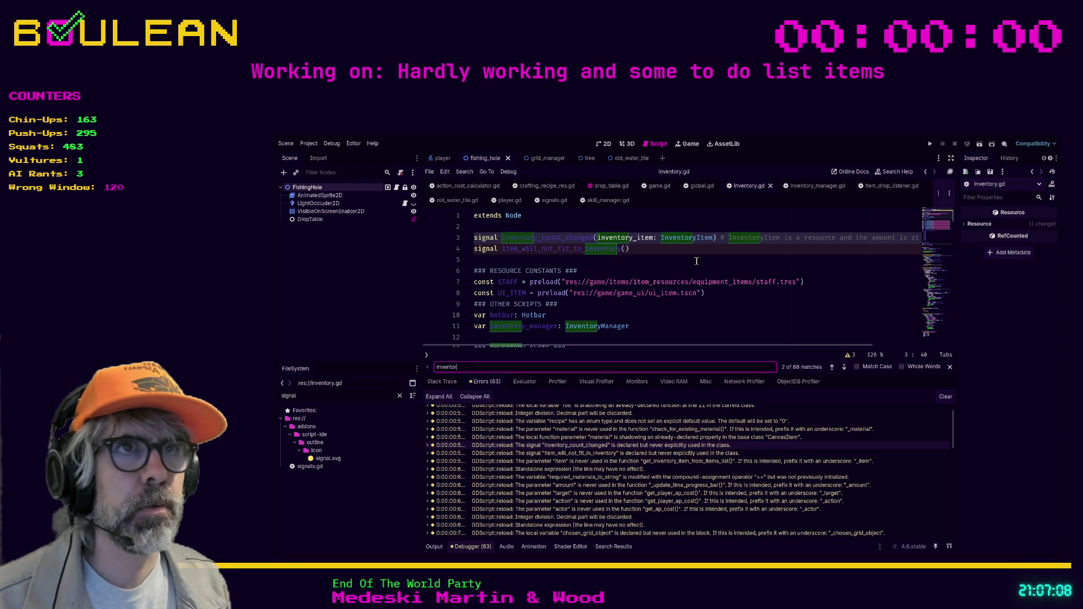
pyautogui.write('hanged')
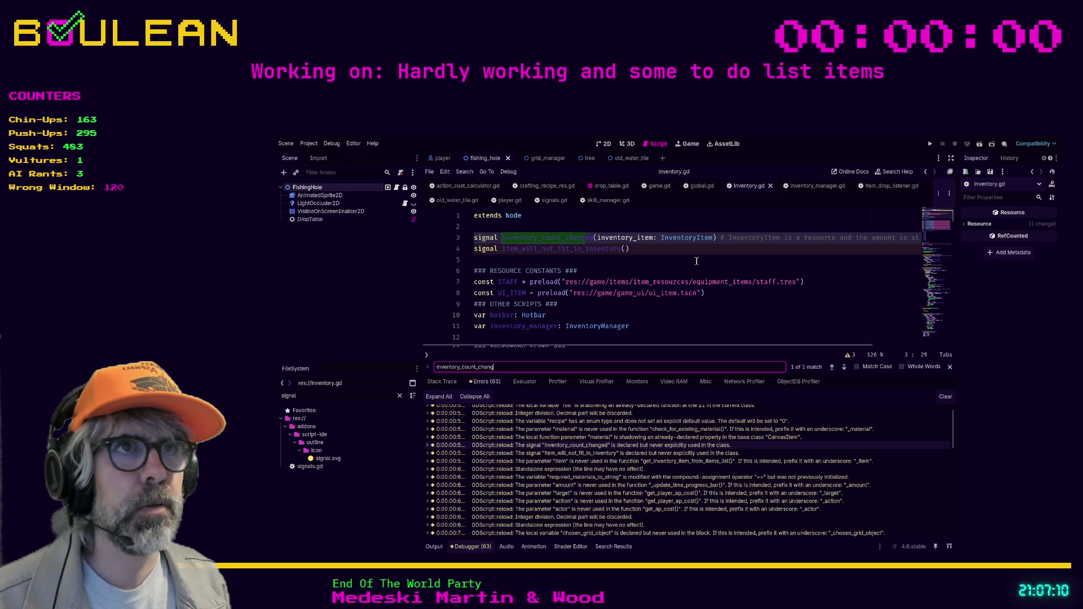
pyautogui.click(760, 238)
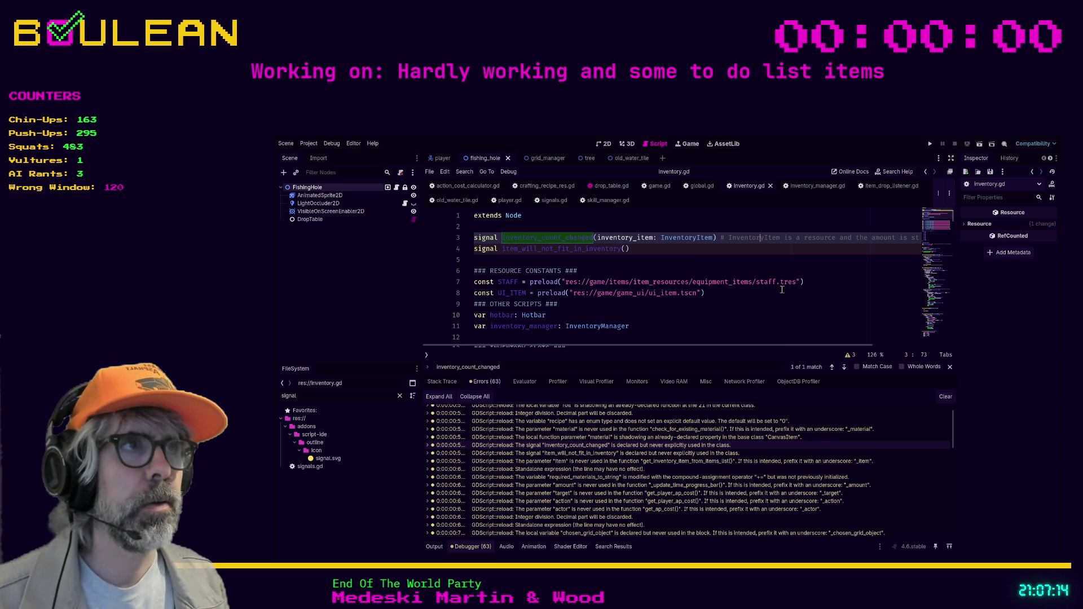
pyautogui.press('End')
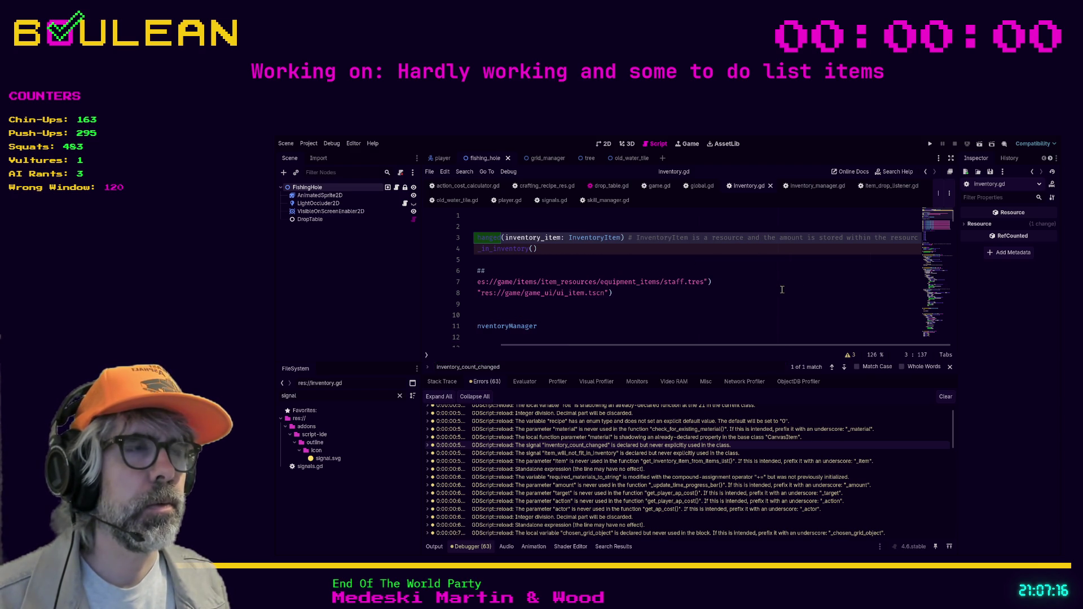
pyautogui.press('Home')
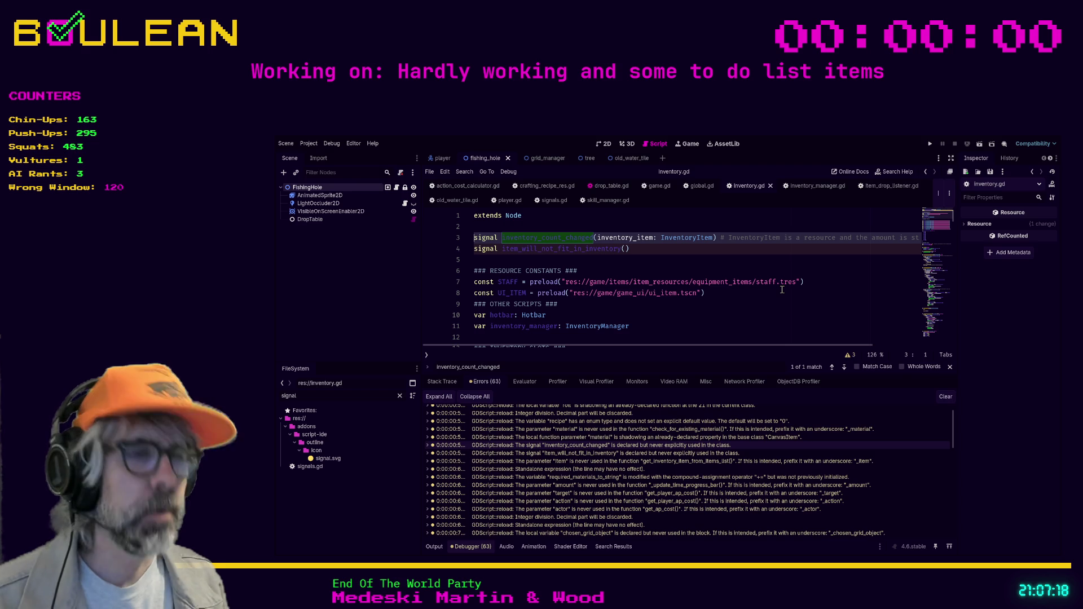
pyautogui.write('#')
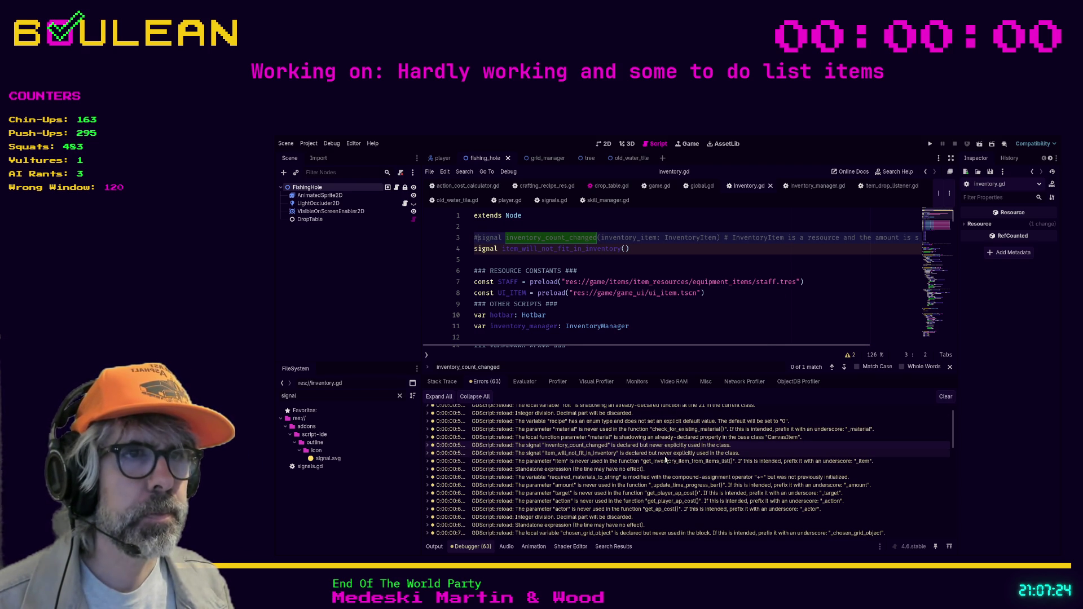
# - Comment out item_will_not_fit_in_inventory, delete both signal lines, and save inventory.gd
pyautogui.click(654, 251)
pyautogui.hotkey('shift', 'Home')
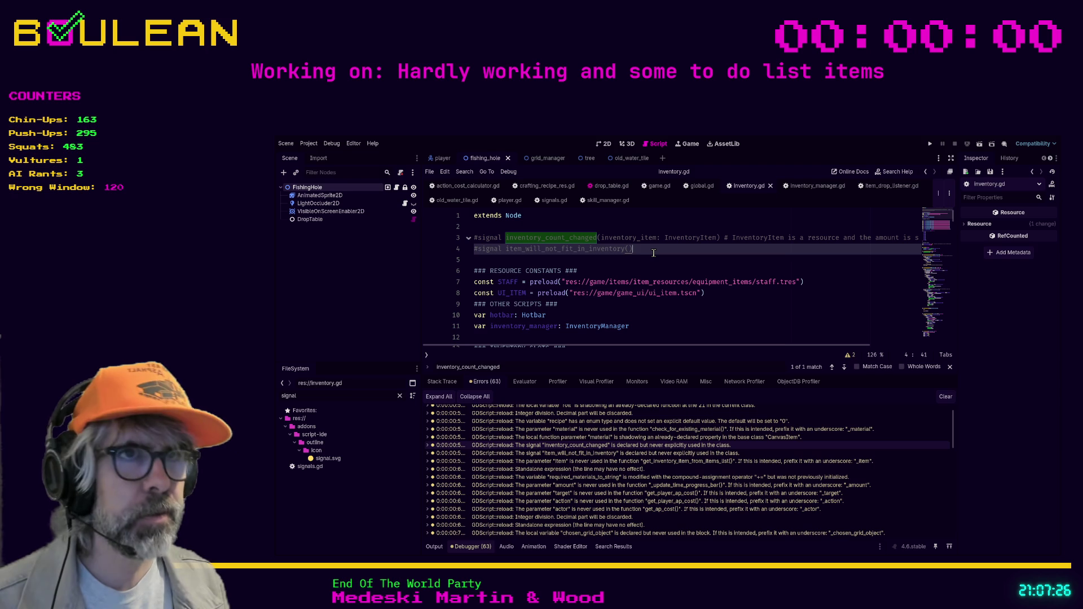
pyautogui.hotkey('ctrl', 'k')
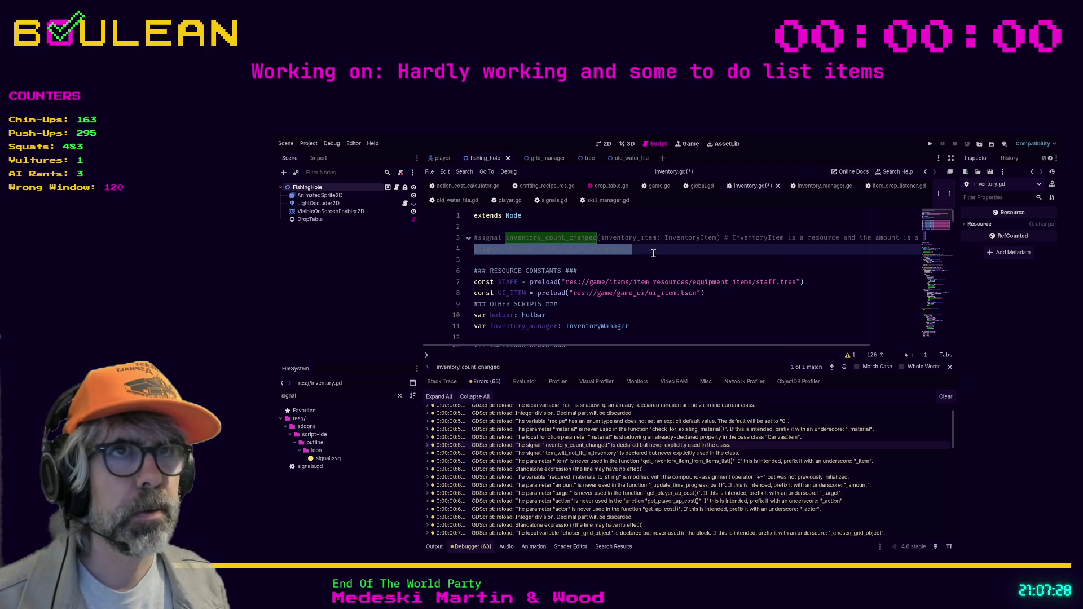
pyautogui.hotkey('shift', 'Up')
pyautogui.hotkey('shift', 'Up')
pyautogui.press('BackSpace')
pyautogui.press('Delete')
pyautogui.hotkey('ctrl', 's')
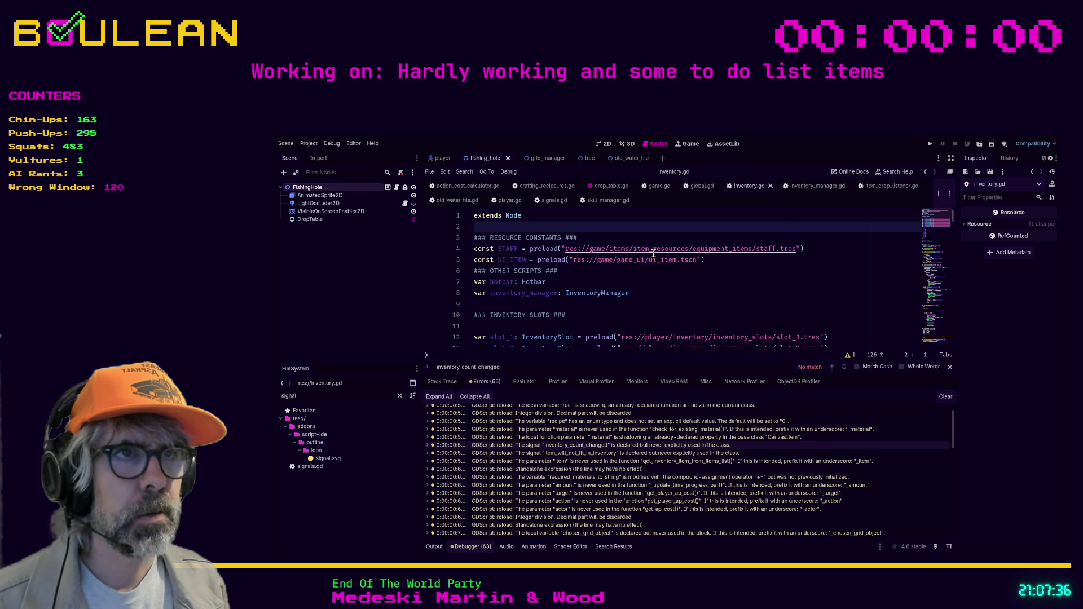
# - Return to the Errors list and jump to the unused 'item' parameter's function at line 141
pyautogui.hotkey('alt', 'f')
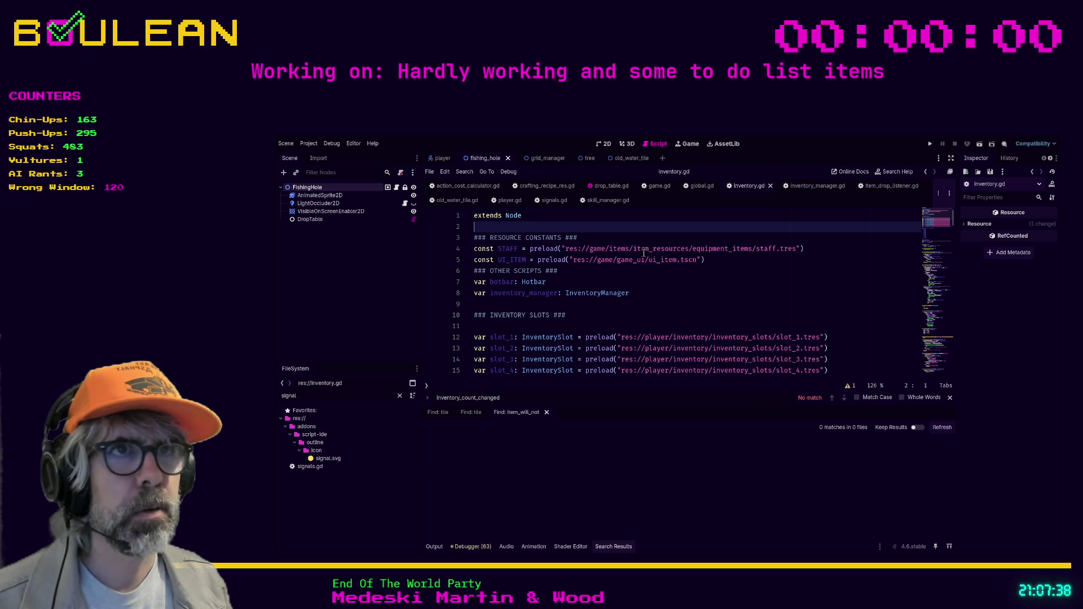
pyautogui.click(485, 546)
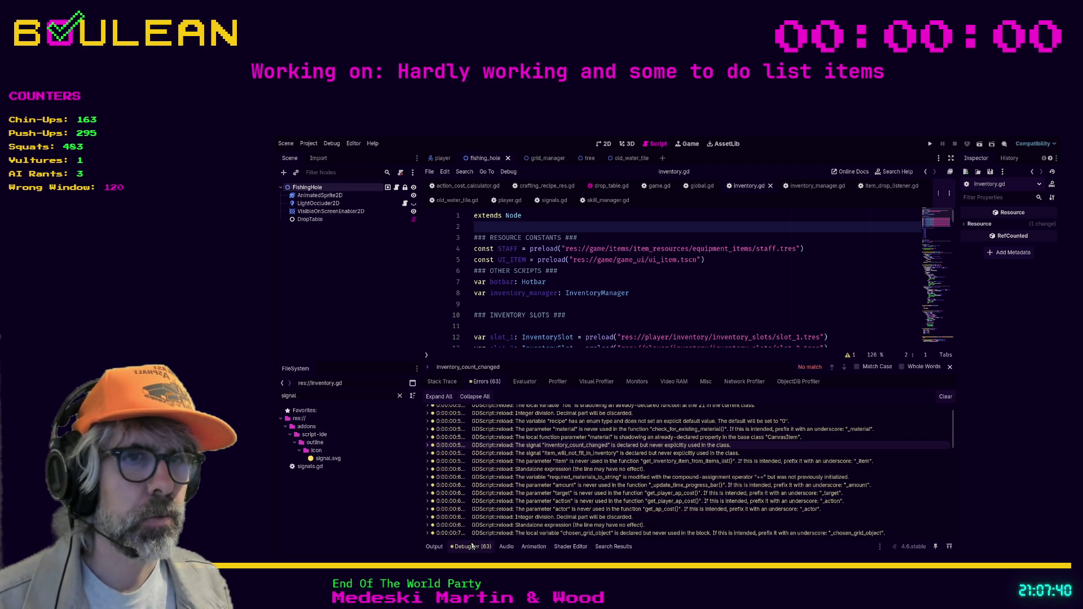
pyautogui.click(557, 455)
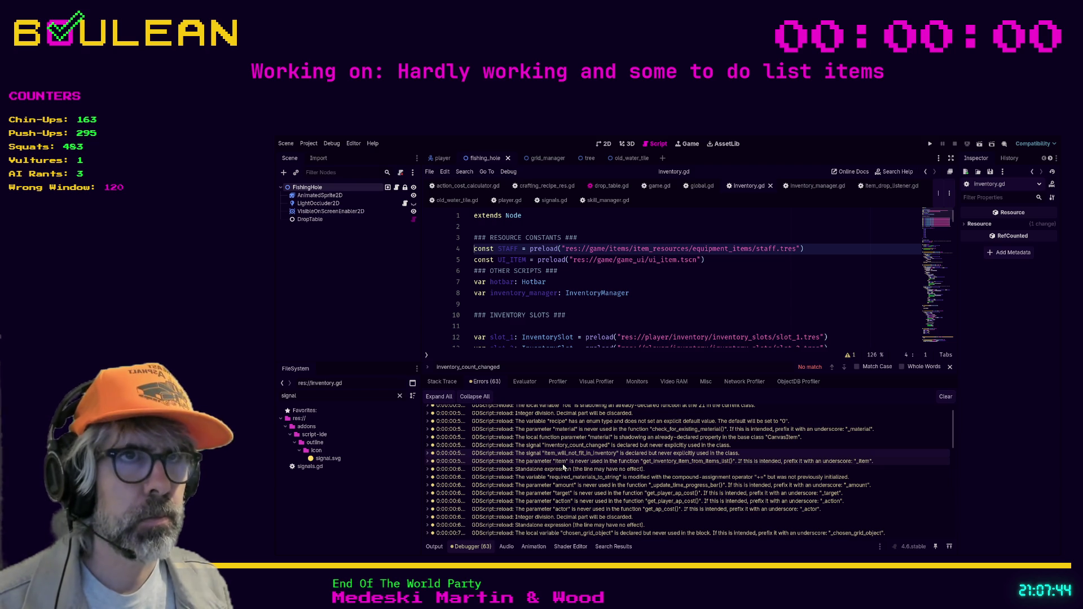
pyautogui.click(563, 467)
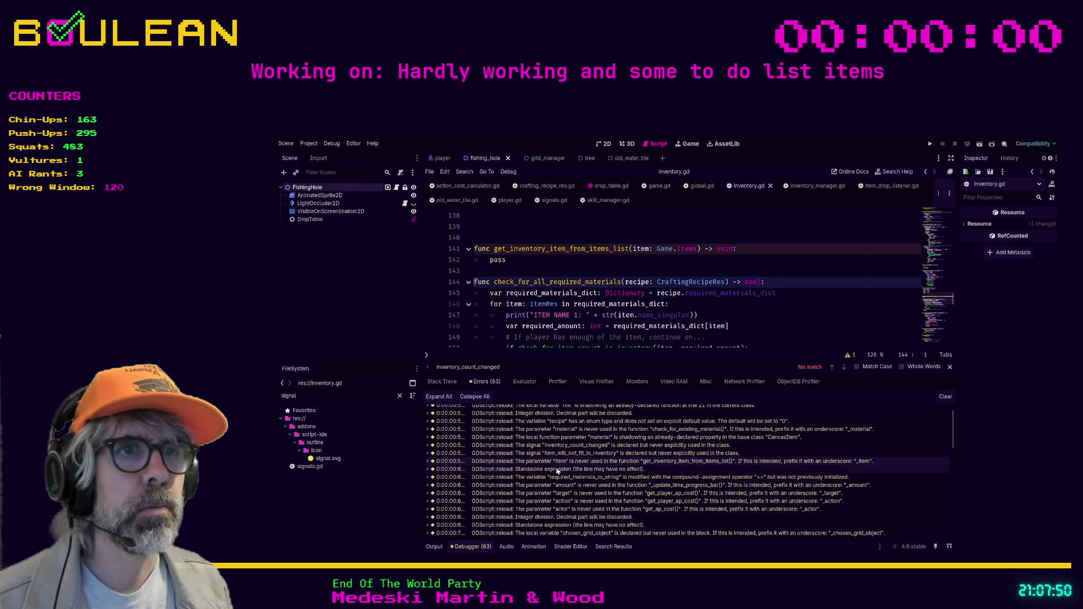
# - Review the warning lines in crafting_manager.gd, game_ui.gd, action_manager.gd, inventory_manager.gd and inventory.gd
pyautogui.doubleClick(550, 472)
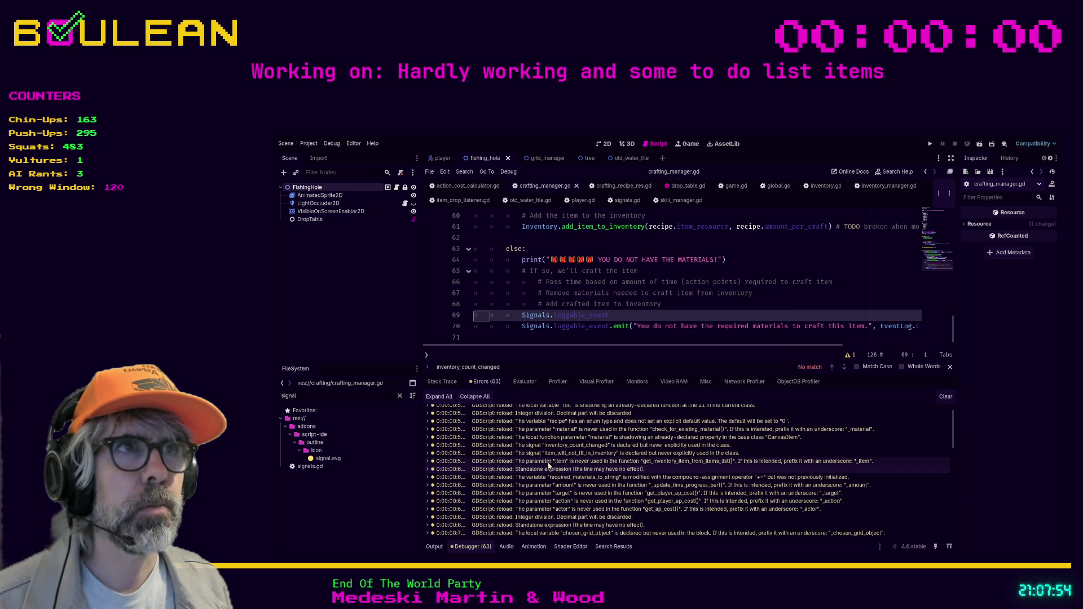
pyautogui.doubleClick(549, 462)
pyautogui.doubleClick(550, 486)
pyautogui.doubleClick(550, 501)
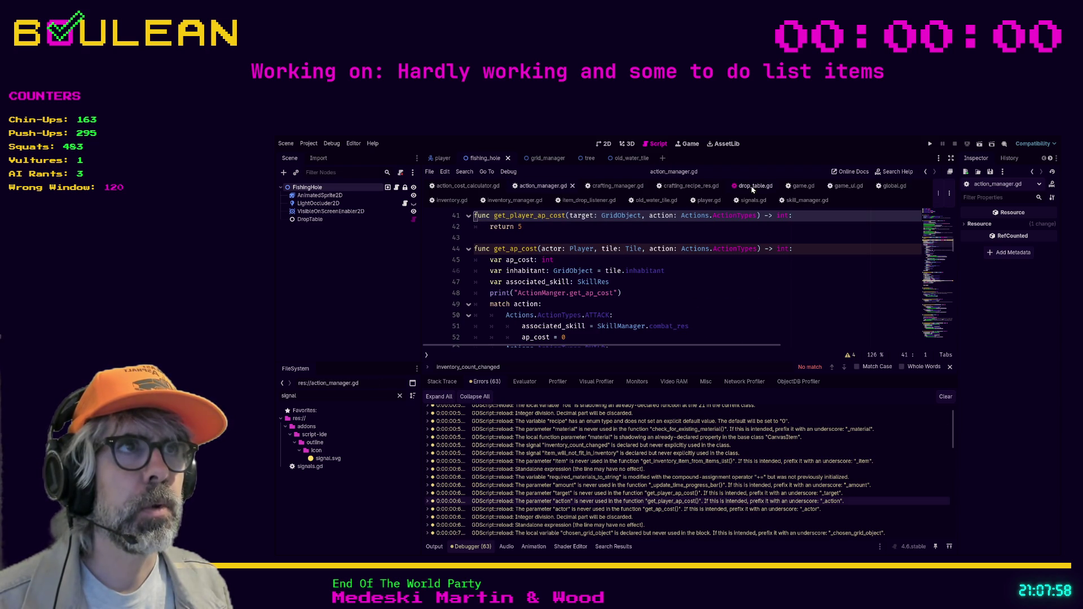
pyautogui.doubleClick(577, 439)
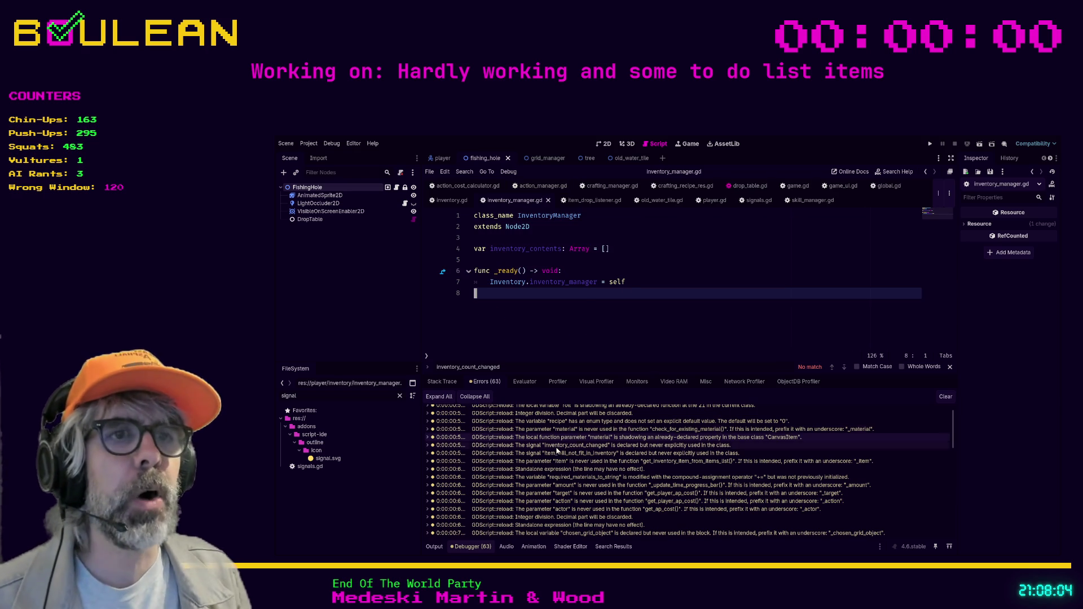
pyautogui.doubleClick(559, 445)
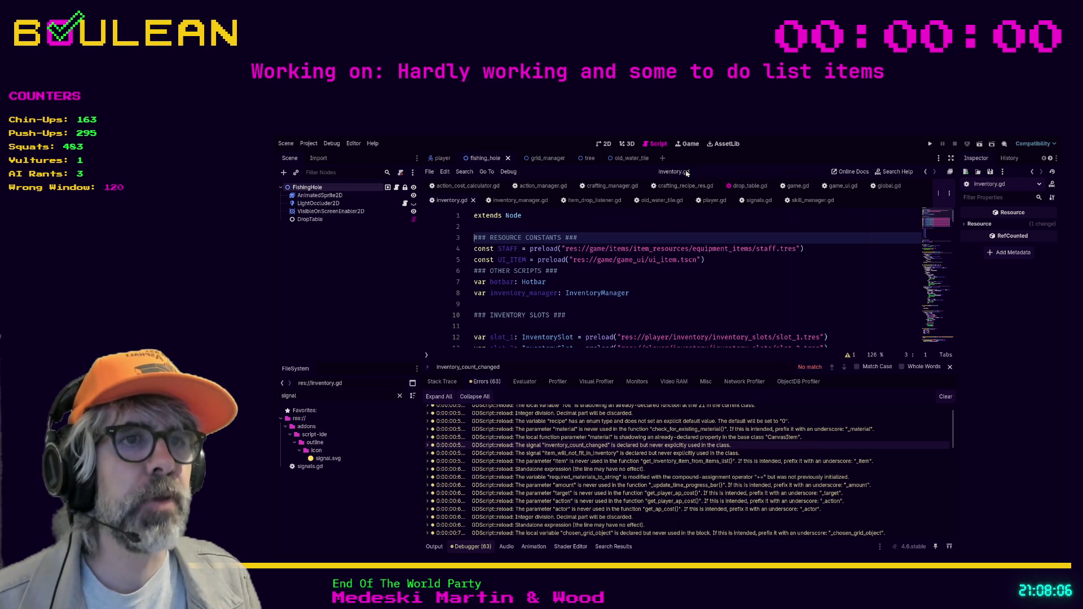
pyautogui.doubleClick(541, 430)
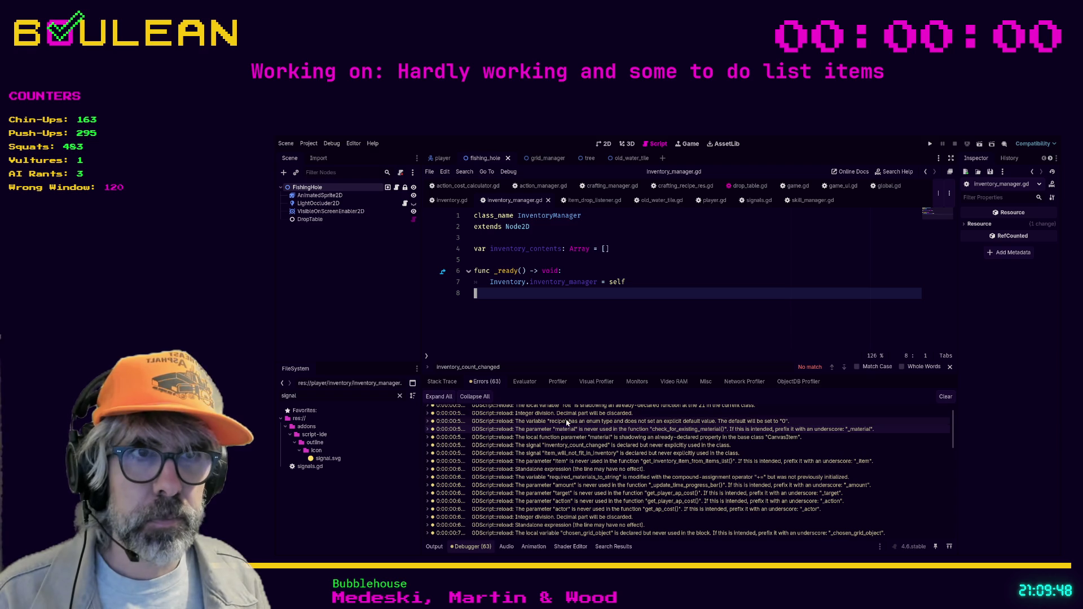
# - Revisit both signal warnings, then go to the get_inventory_item_from_items_list stub at line 141
pyautogui.doubleClick(576, 447)
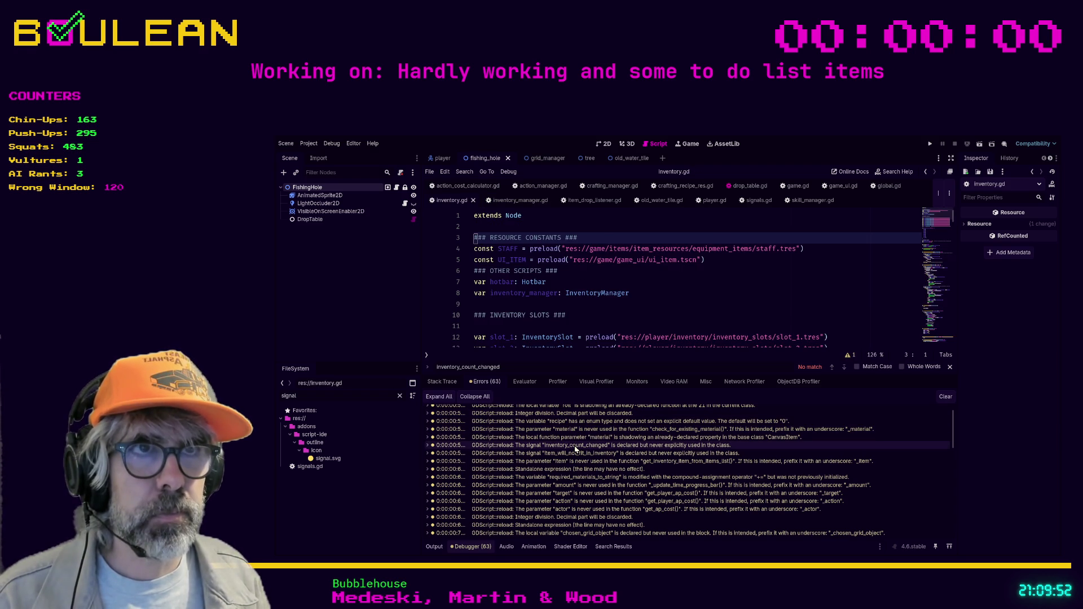
pyautogui.doubleClick(578, 454)
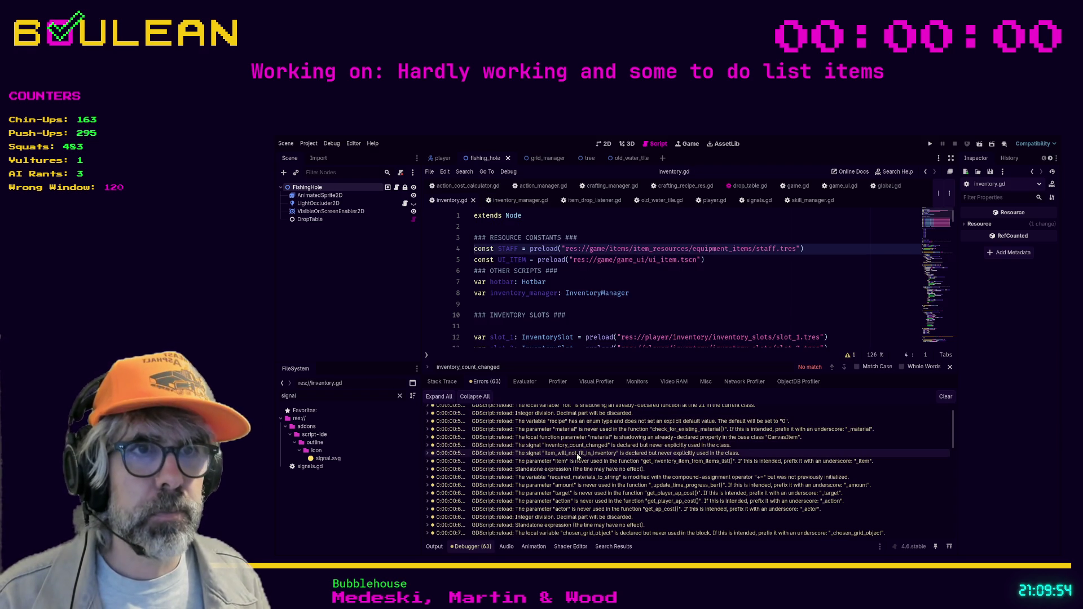
pyautogui.doubleClick(577, 461)
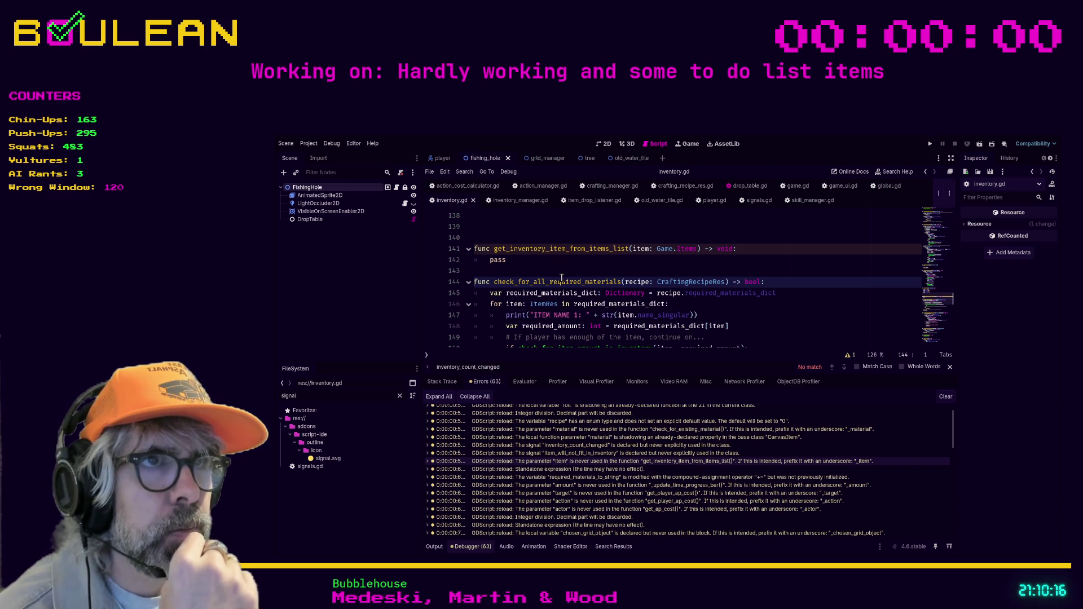
# - Delete the empty get_inventory_item_from_items_list stub on lines 141–142 and save inventory.gd
pyautogui.click(506, 260)
pyautogui.keyDown('shift'); pyautogui.click(474, 249); pyautogui.keyUp('shift')
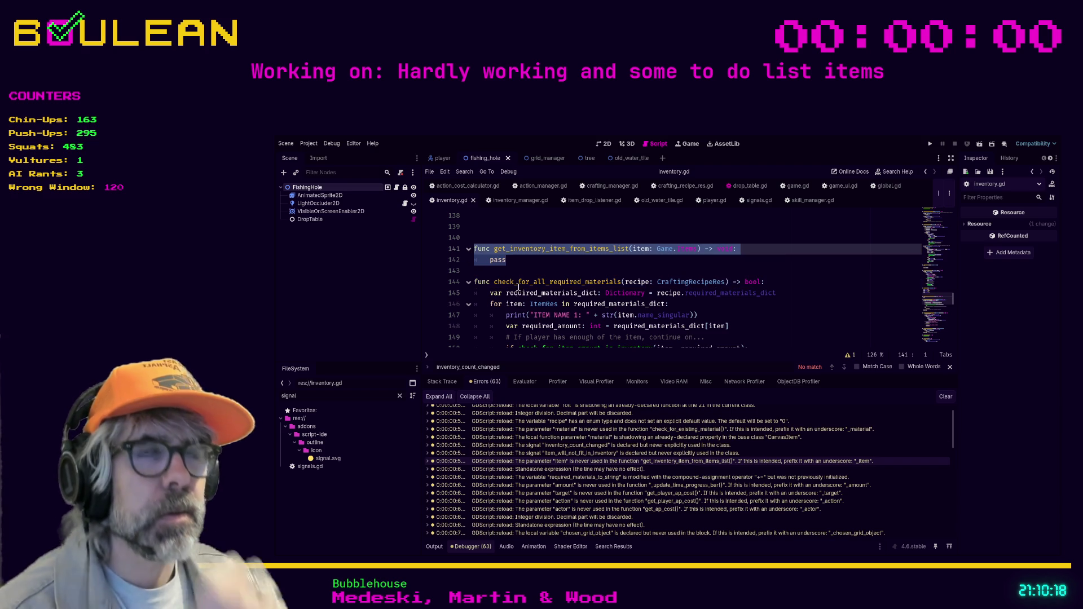
pyautogui.press('BackSpace')
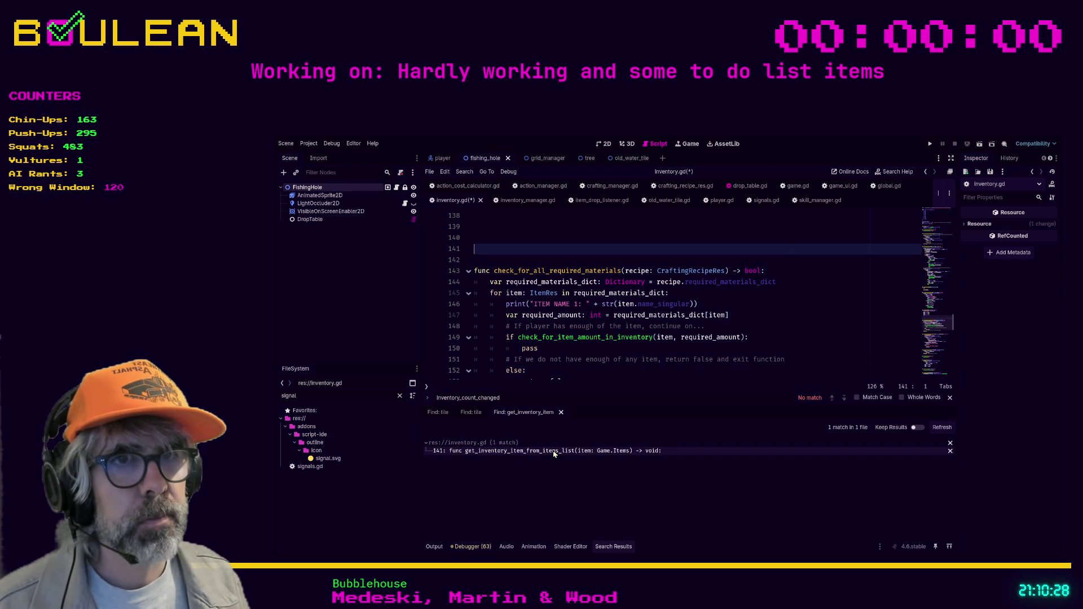
pyautogui.hotkey('ctrl', 's')
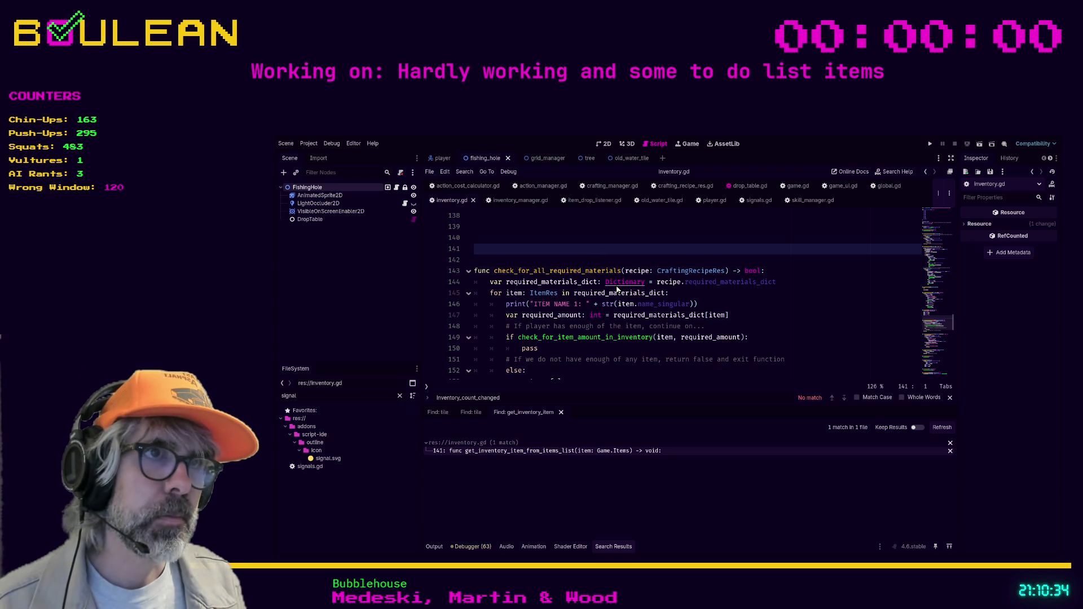
# - Search all project files for get_inventory and open the get_inventory_slot_by_number match
pyautogui.press('Return')
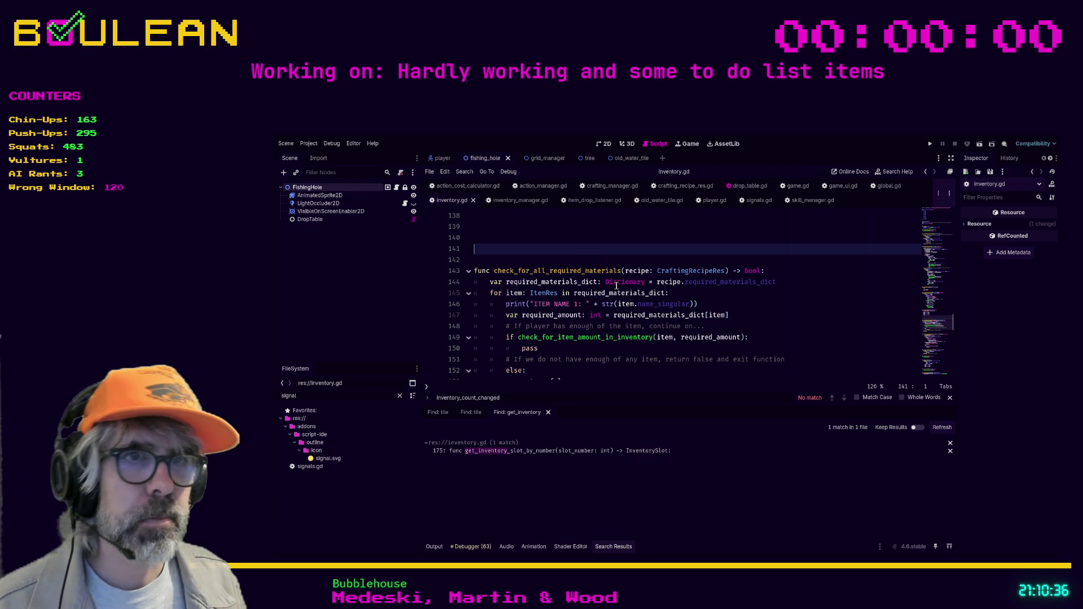
pyautogui.click(554, 451)
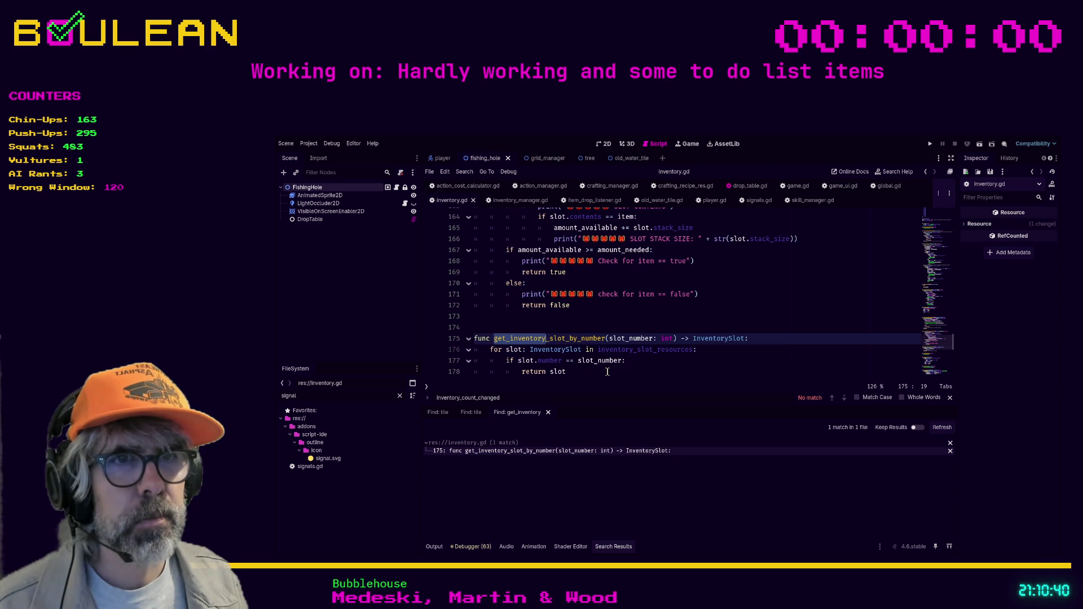
pyautogui.moveTo(607, 372); pyautogui.dragTo(497, 516)
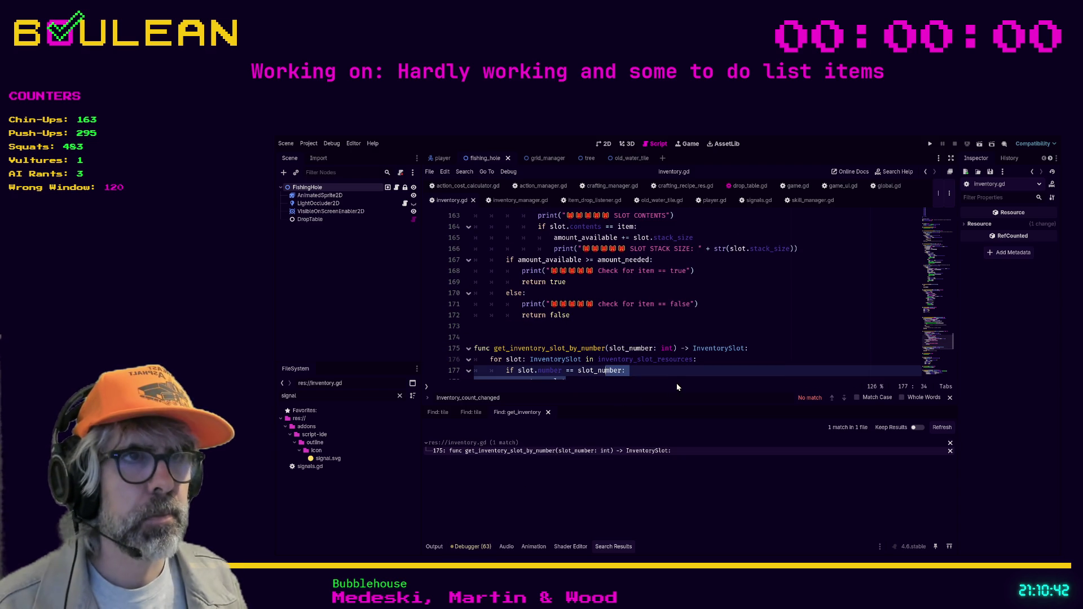